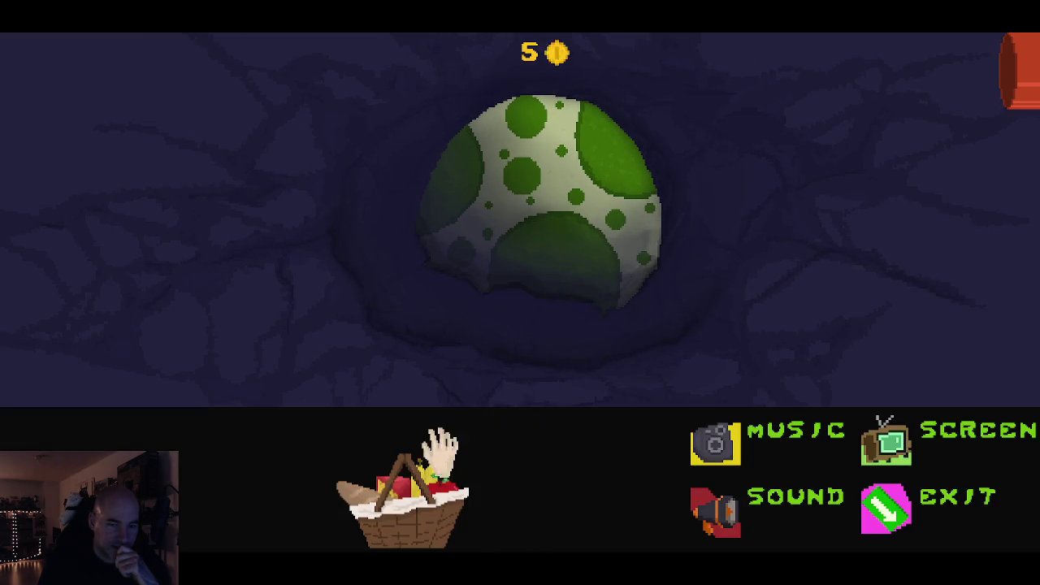
Open the food basket, throw all four foods including the apple onto the ground, and hatch the egg
left_click(423, 492)
left_click(576, 500)
left_click(477, 452)
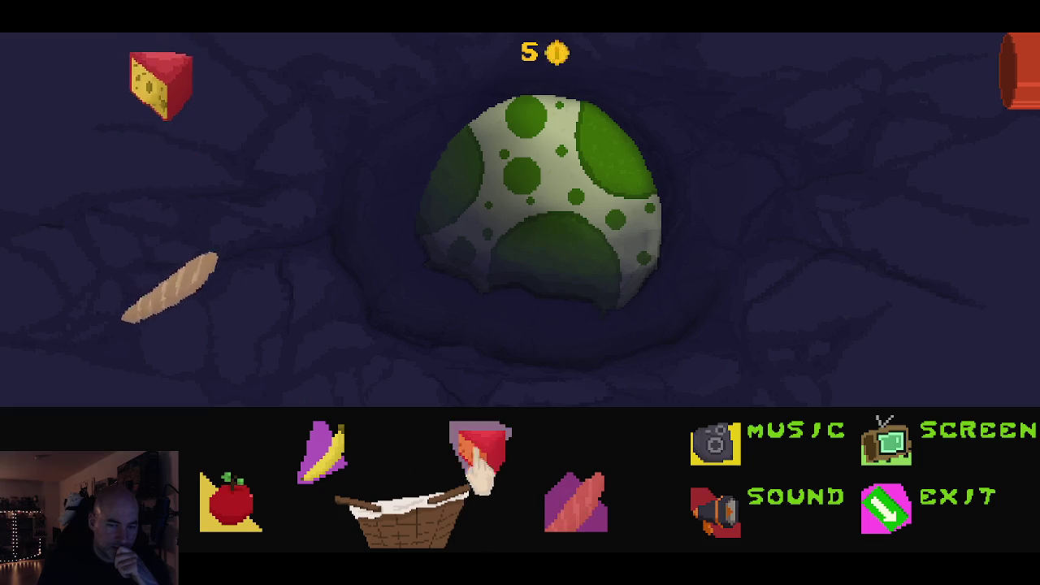
left_click(325, 452)
left_click(261, 481)
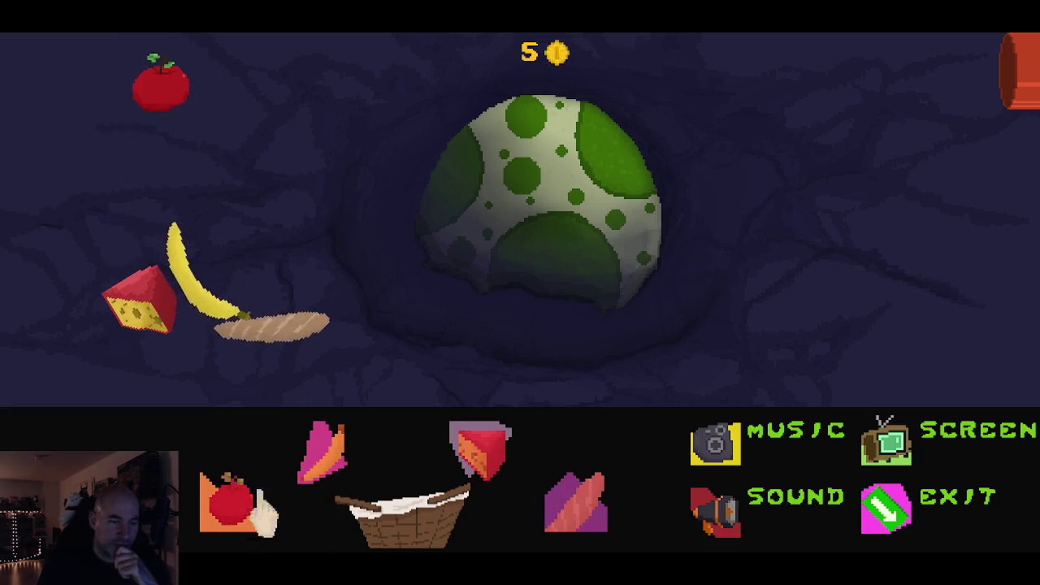
left_click(500, 232)
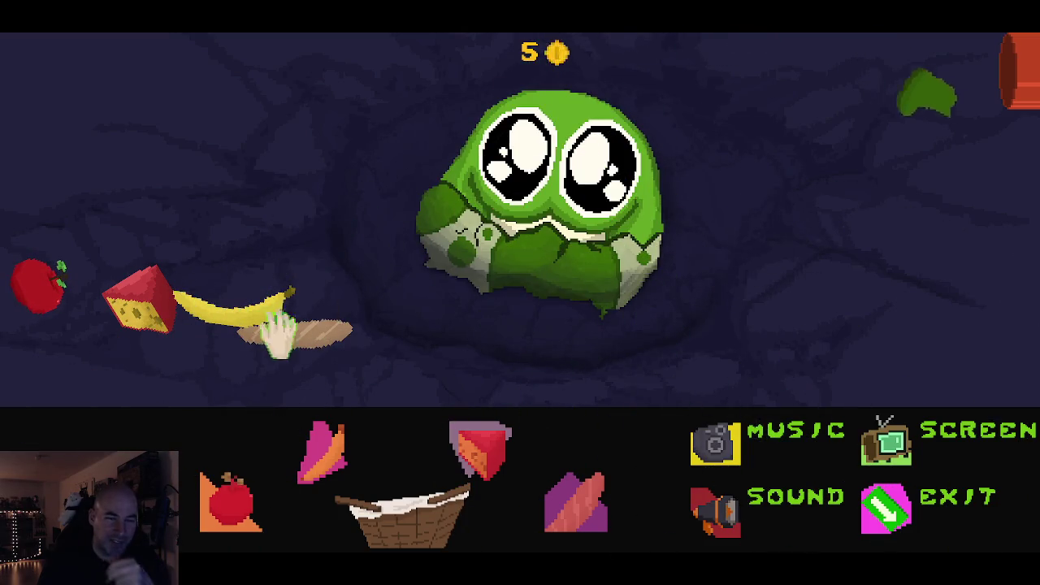
Feed the bread, banana, cheese and apple to the hatchling, then exit the preview
left_click_drag(286, 336, 510, 218)
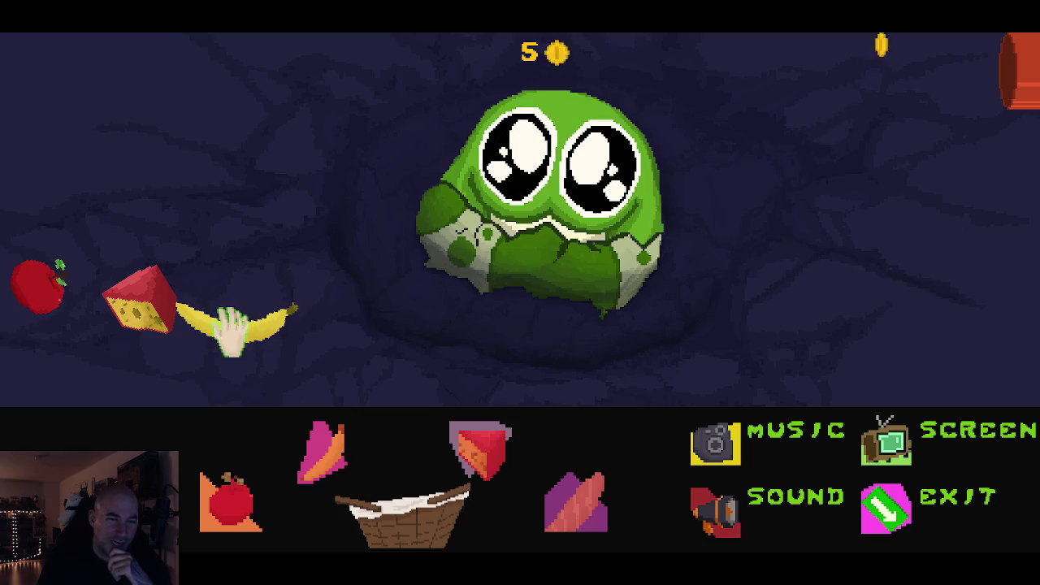
mouse_move(233, 330)
left_mouse_down()
mouse_move(393, 274)
mouse_move(525, 199)
left_mouse_up()
left_click_drag(162, 295, 553, 204)
mouse_move(38, 286)
left_mouse_down()
mouse_move(51, 300)
mouse_move(528, 204)
left_mouse_up()
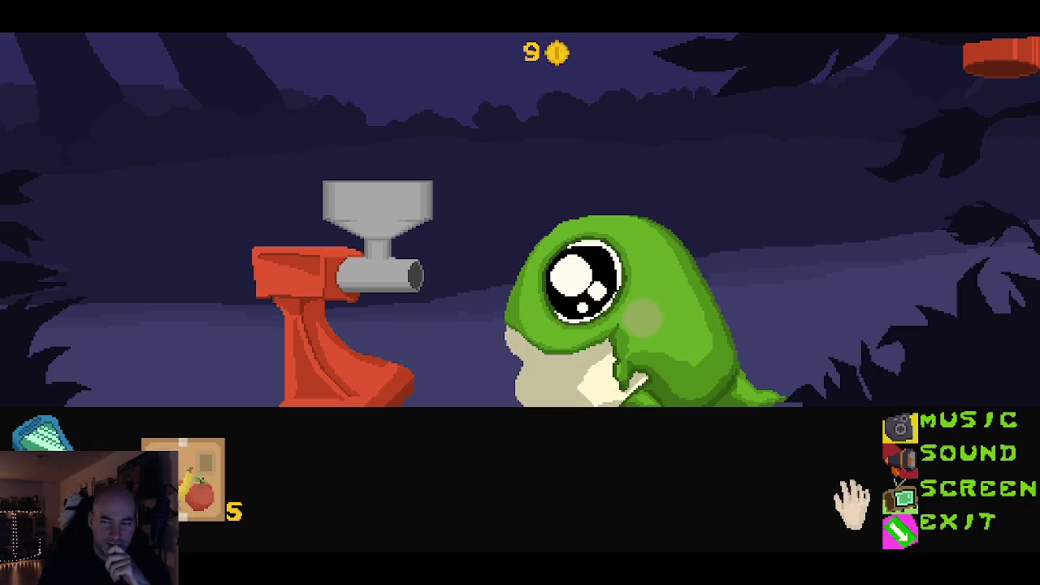
left_click(902, 532)
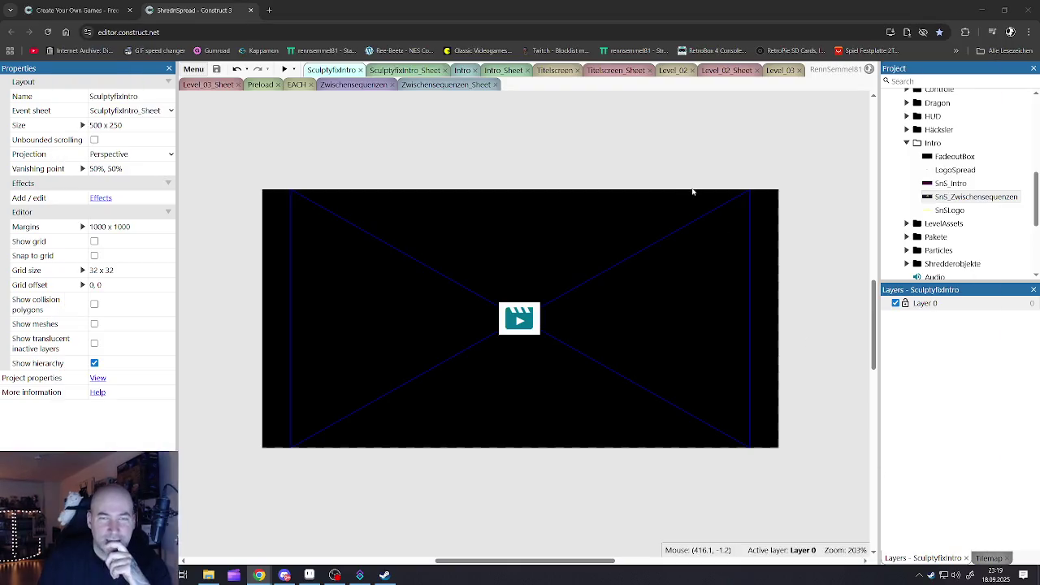
In the Zwischensequenzen layout, inspect the SnS_ZS_nach_01 animation properties of SnS_Zwischensequenzen
left_click(331, 86)
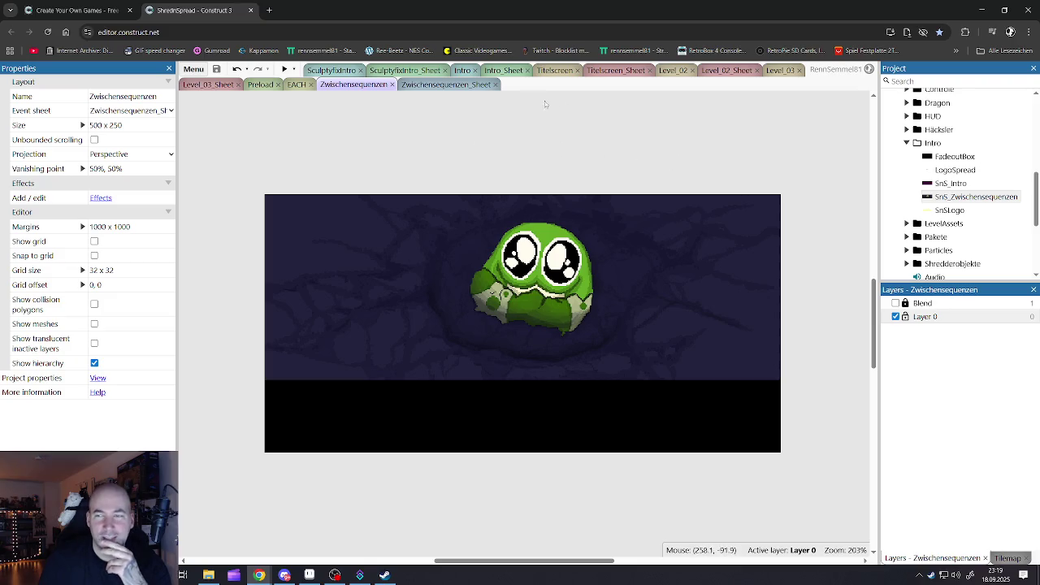
left_click(944, 210)
left_click(943, 197)
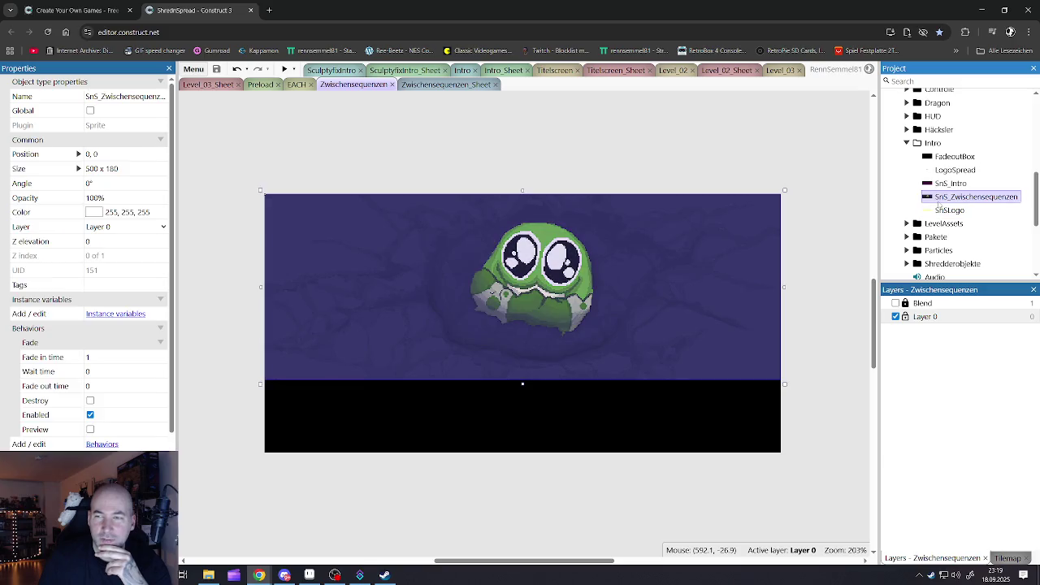
left_click(944, 209)
double_click(943, 198)
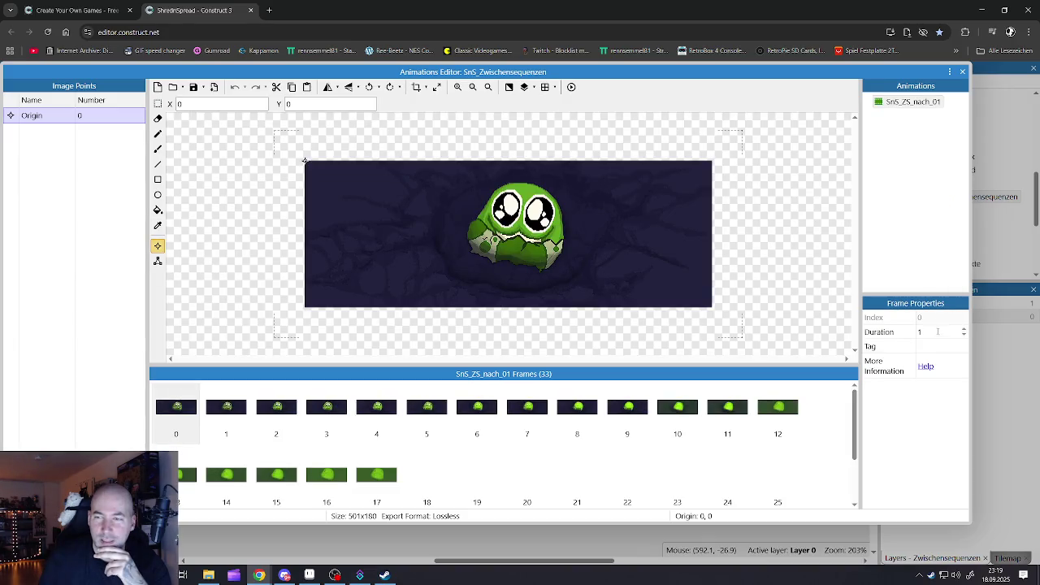
left_click(892, 105)
left_click(929, 332)
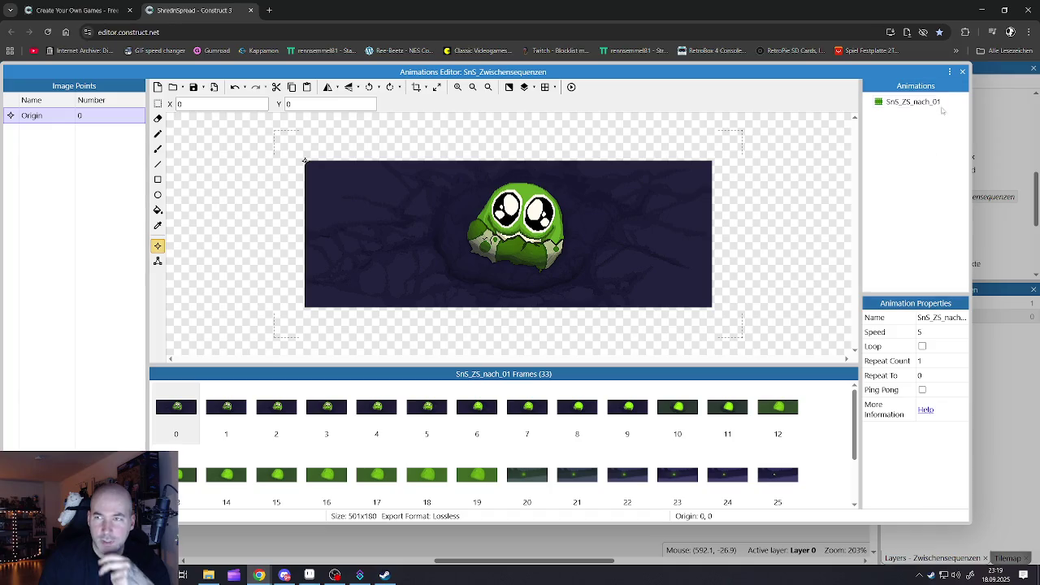
Close the animation frames view and preview the game from the Titelscreen layout
left_click(963, 72)
left_click(624, 105)
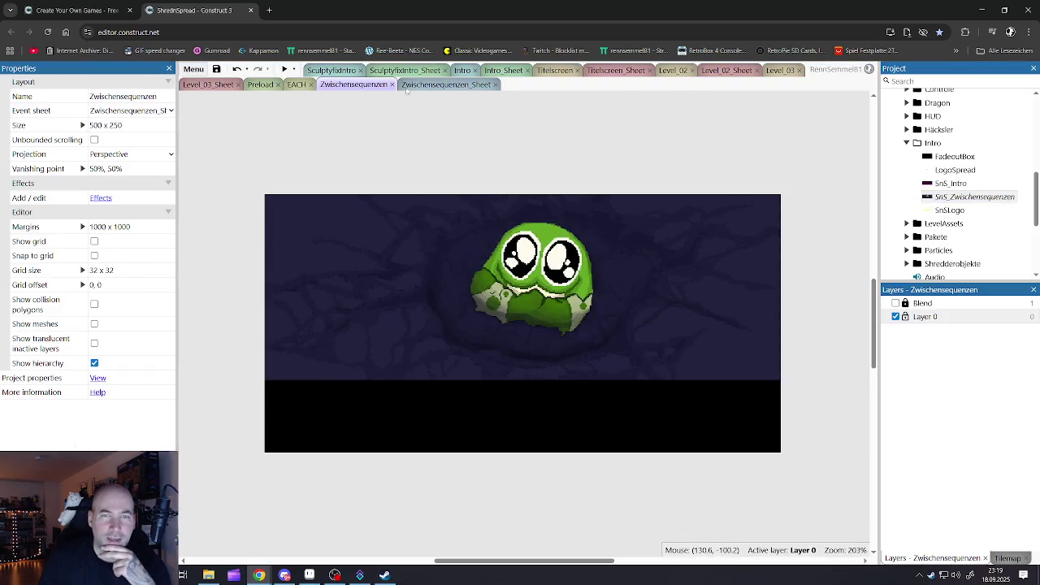
left_click(547, 71)
key("F5")
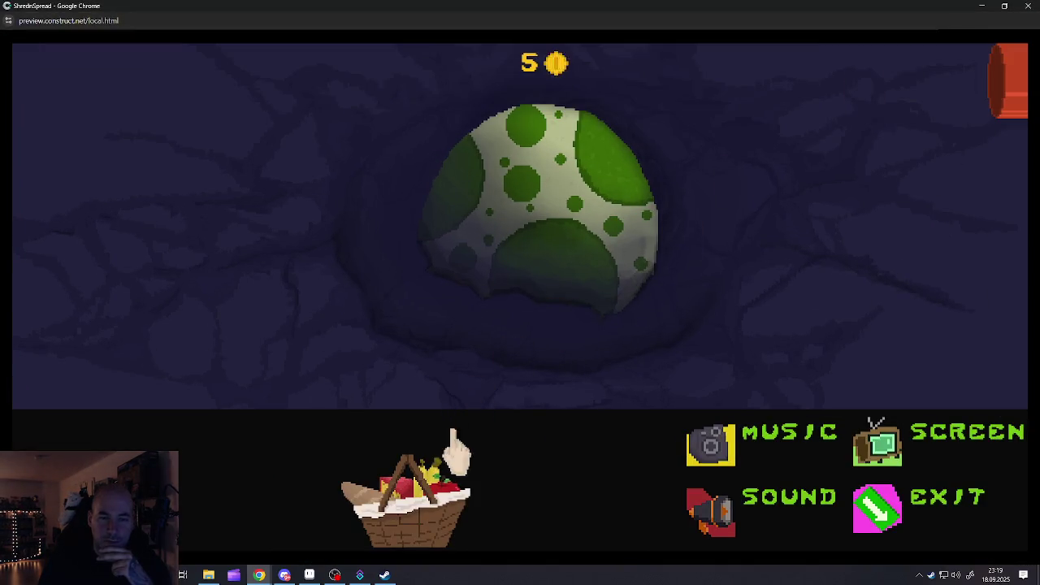
Open the food basket, throw three foods onto the field, and tap the egg to crack it
left_click(414, 520)
left_click(487, 459)
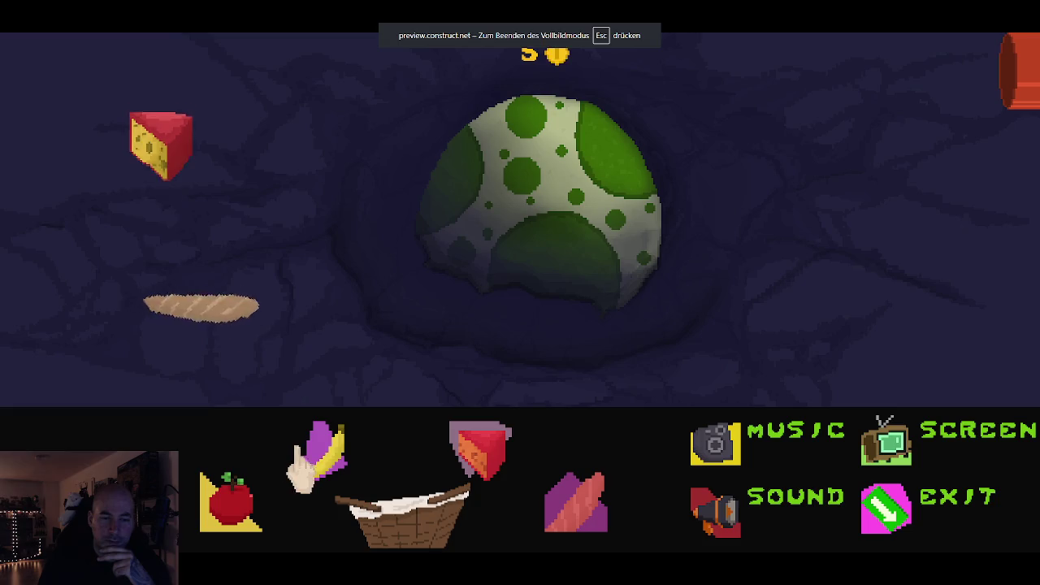
left_click(317, 448)
left_click(228, 500)
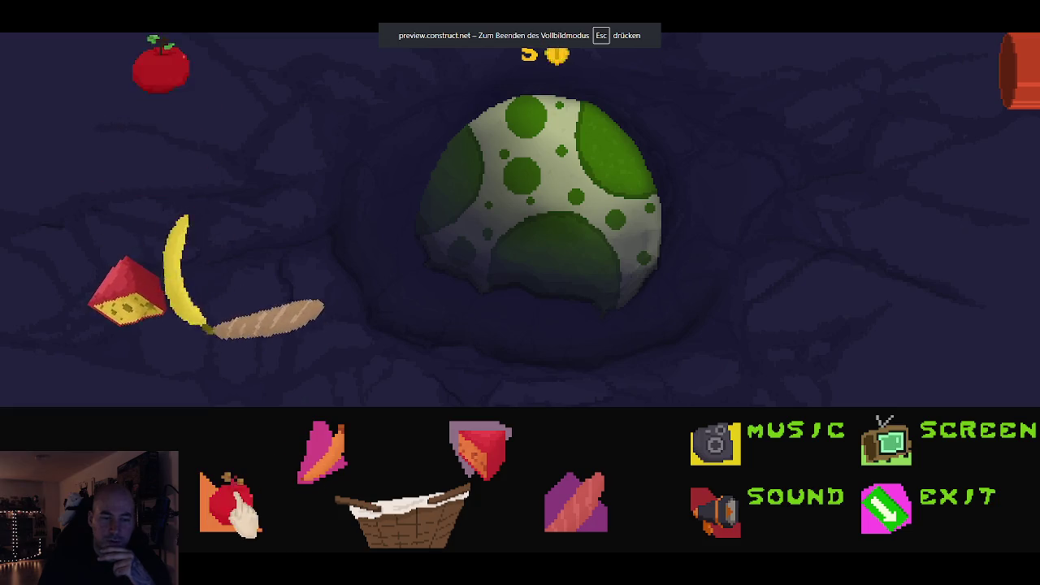
left_click(541, 209)
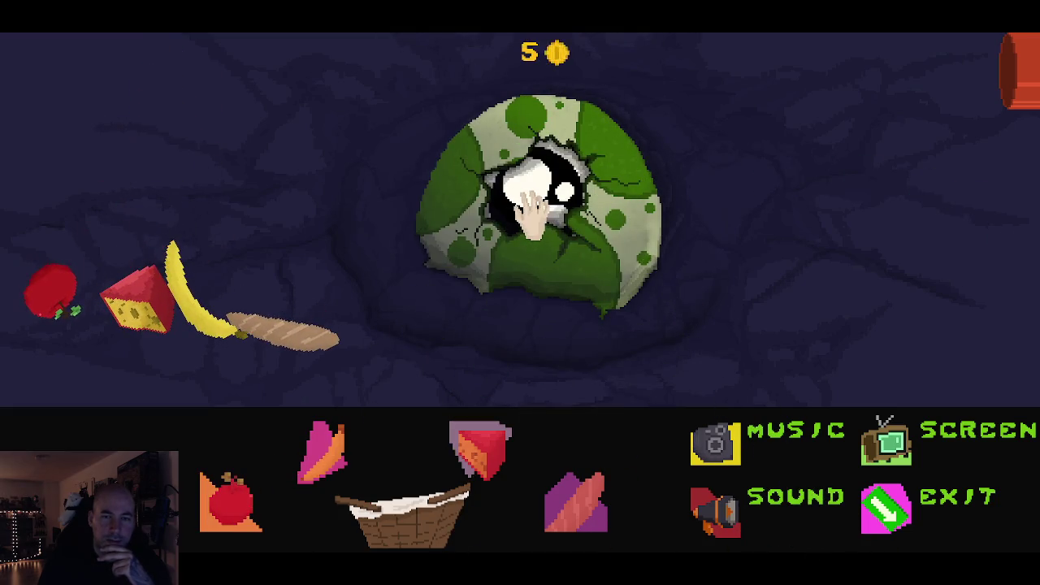
Feed the bread, banana, cheese and apple to the creature, then exit the preview
left_click_drag(293, 337, 548, 193)
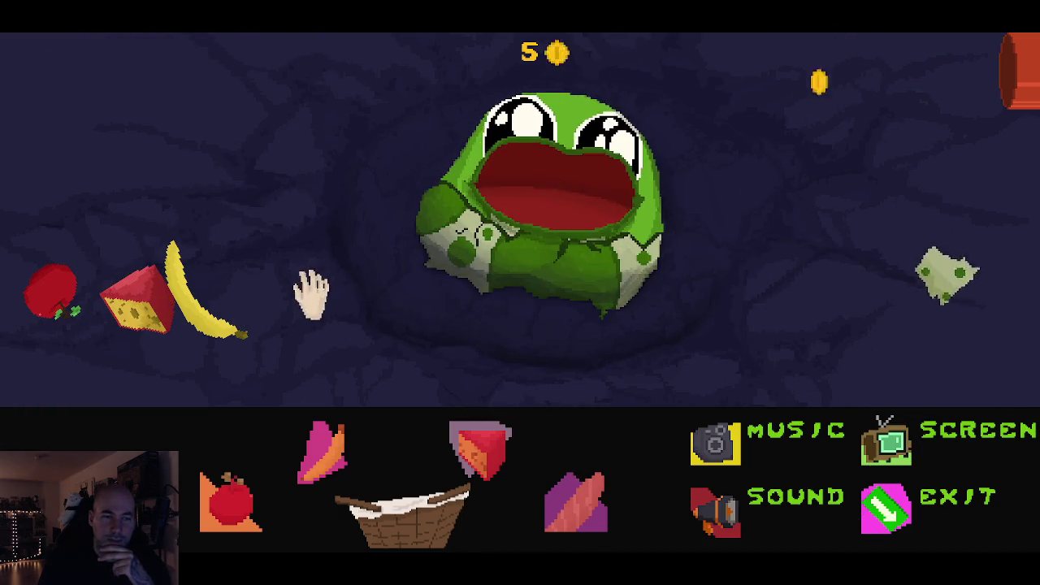
left_click_drag(207, 321, 511, 204)
left_click_drag(138, 299, 534, 197)
left_click_drag(67, 299, 529, 209)
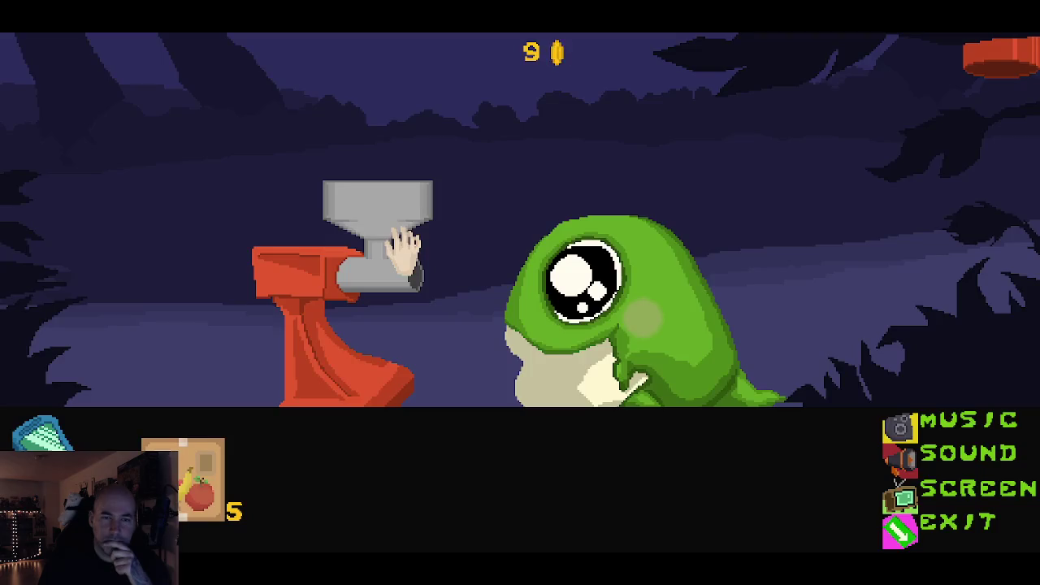
left_click(905, 532)
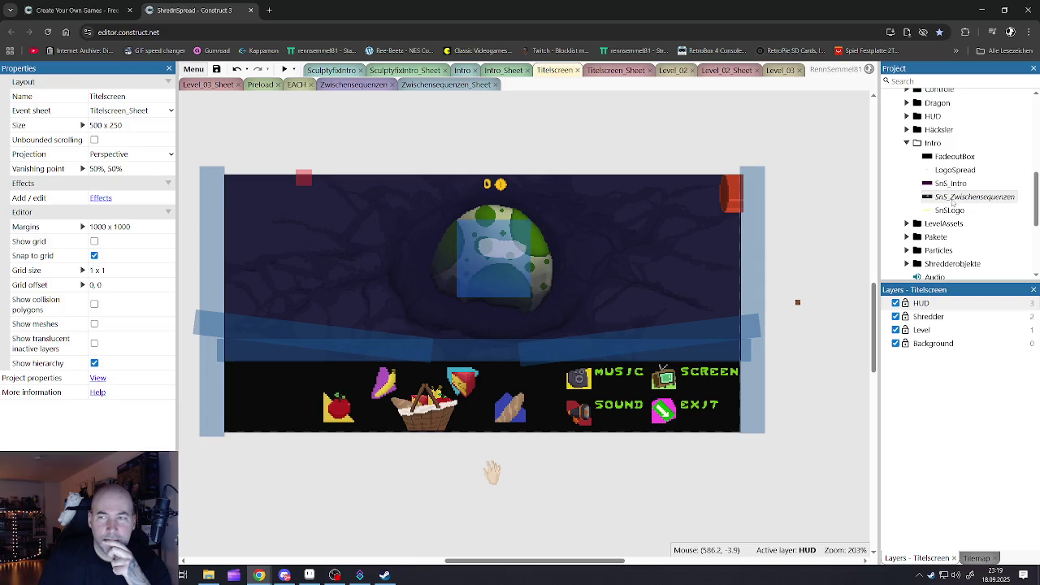
Open the SnS_Zwischensequenzen frames, select the animation Speed field, and view frames 27 and 28
double_click(953, 197)
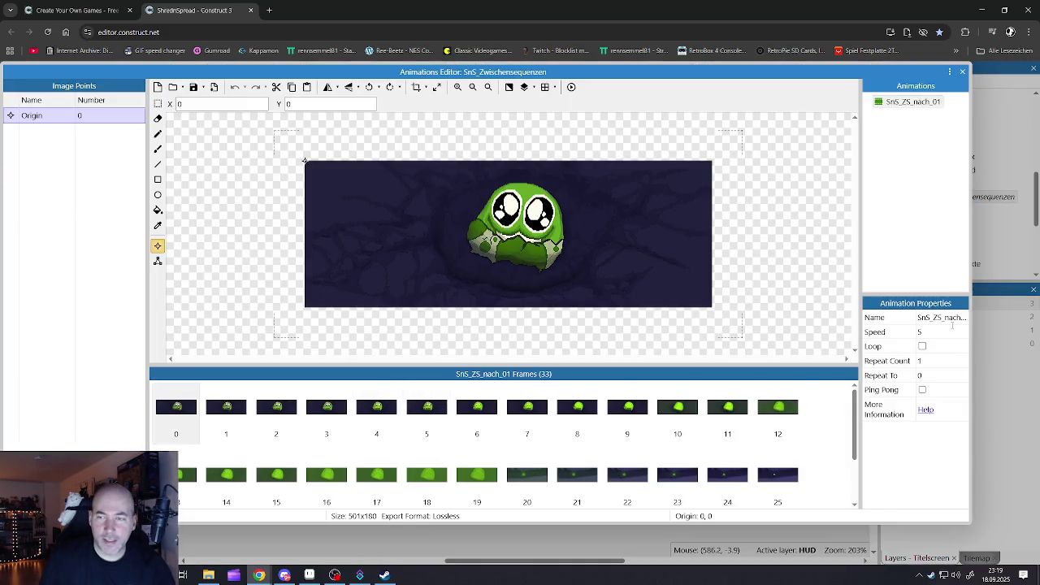
left_click(936, 332)
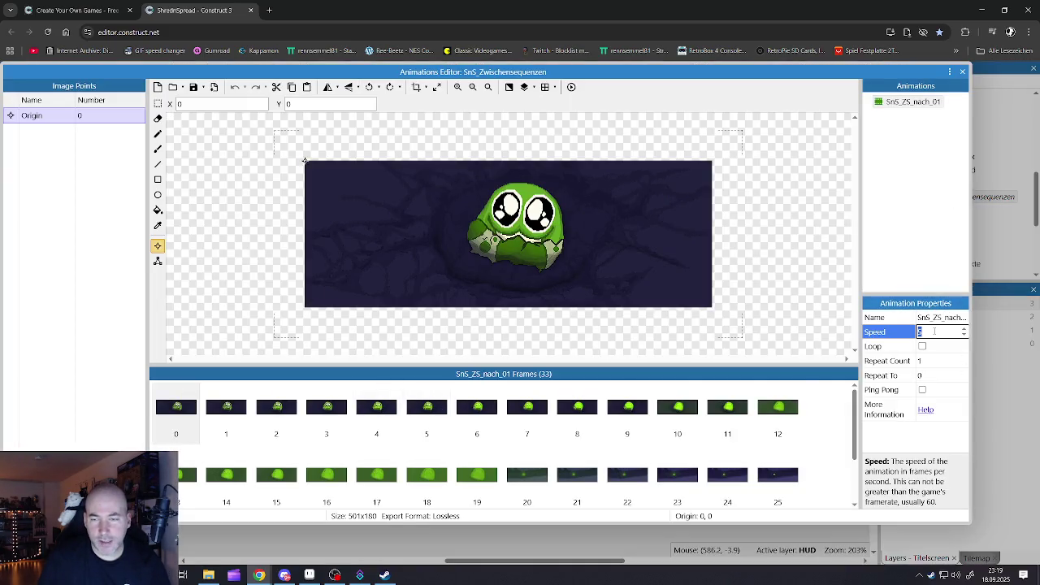
scroll(602, 485, "down", 1)
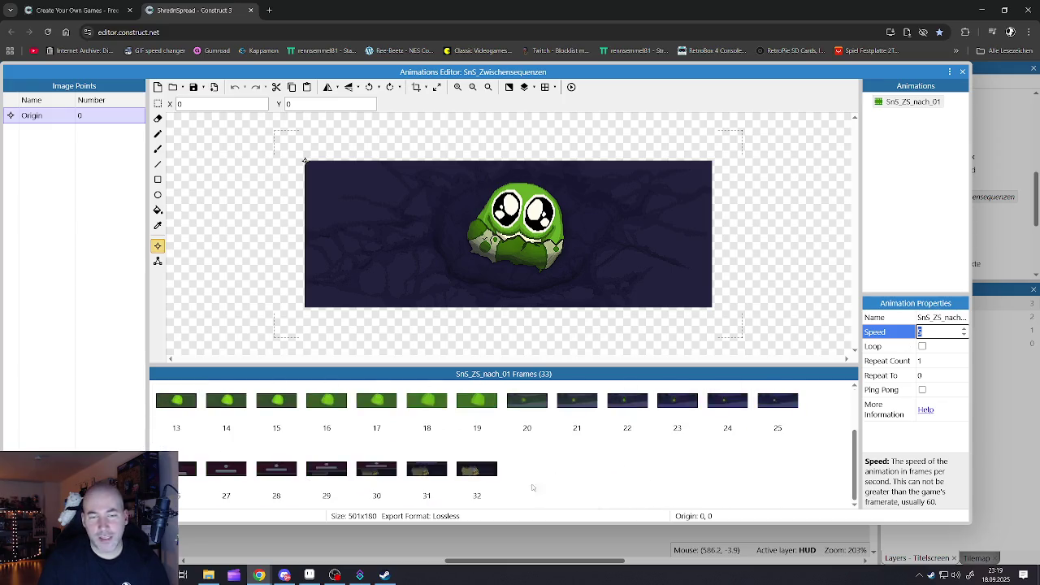
left_click(219, 479)
left_click(276, 479)
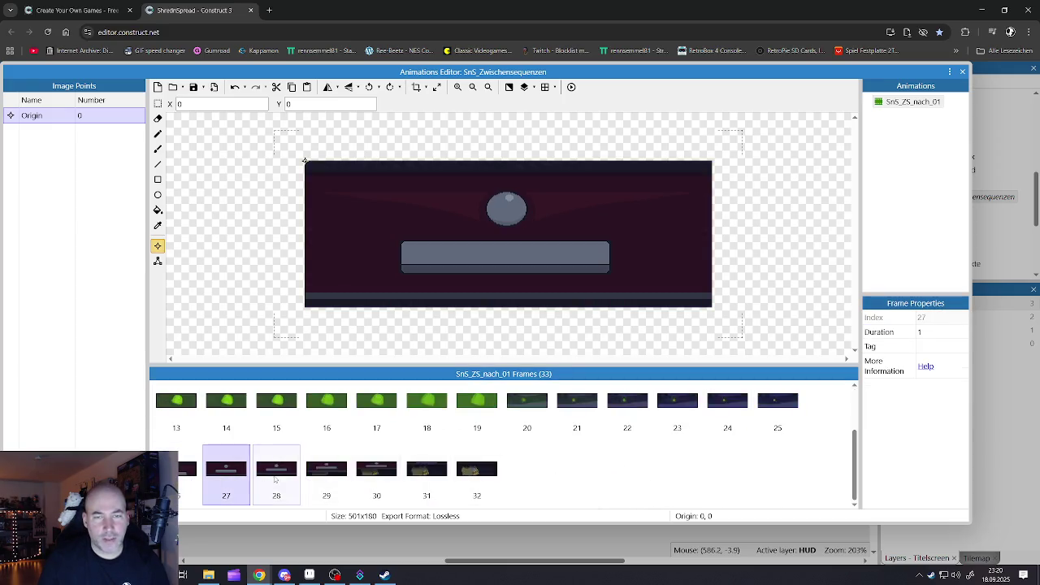
left_click(329, 480)
left_click(391, 484)
left_click(427, 472)
left_click(477, 471)
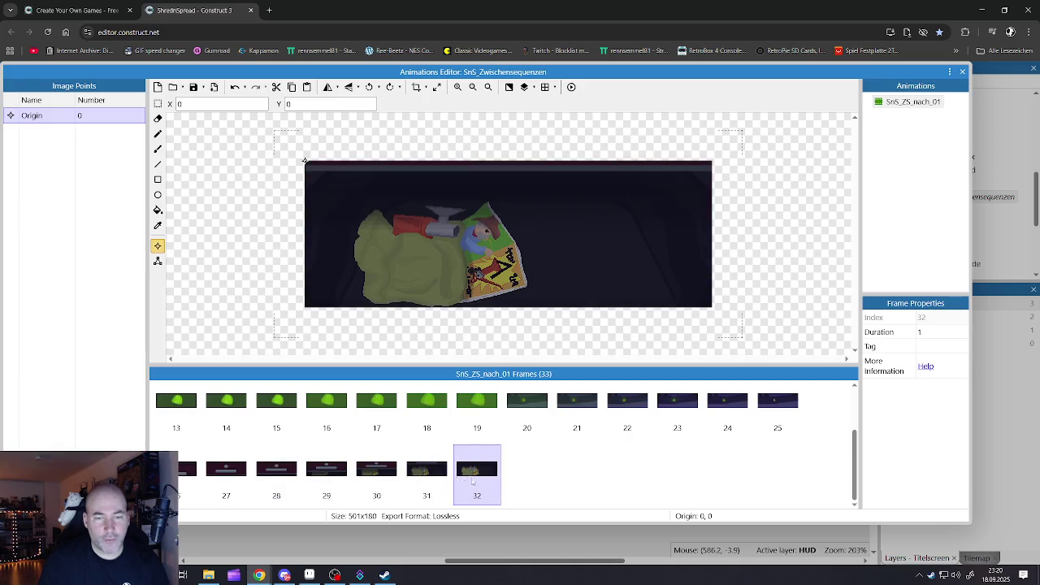
scroll(240, 465, "up", 1)
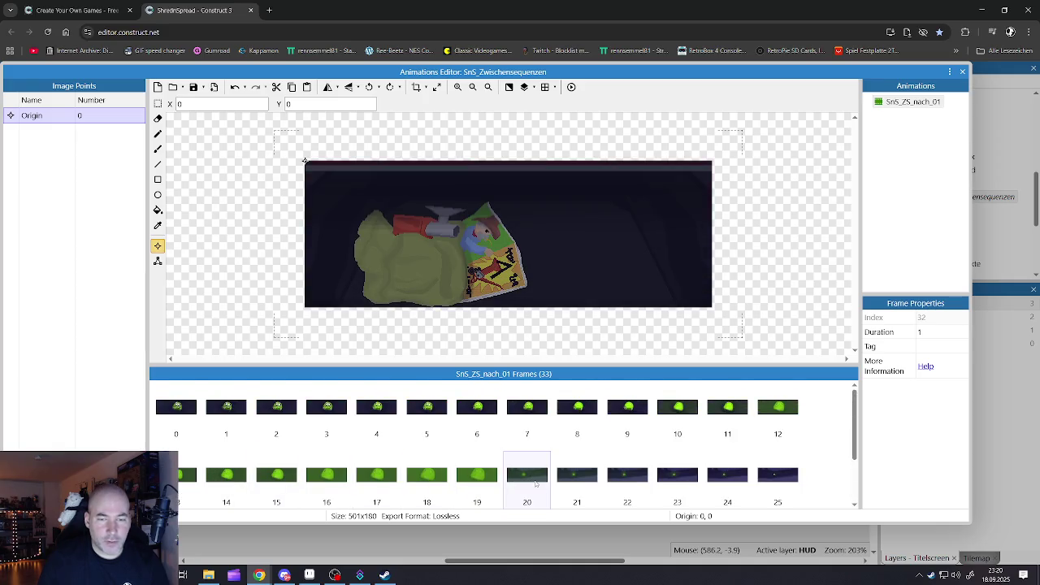
left_click(527, 480)
left_click(577, 481)
left_click(617, 482)
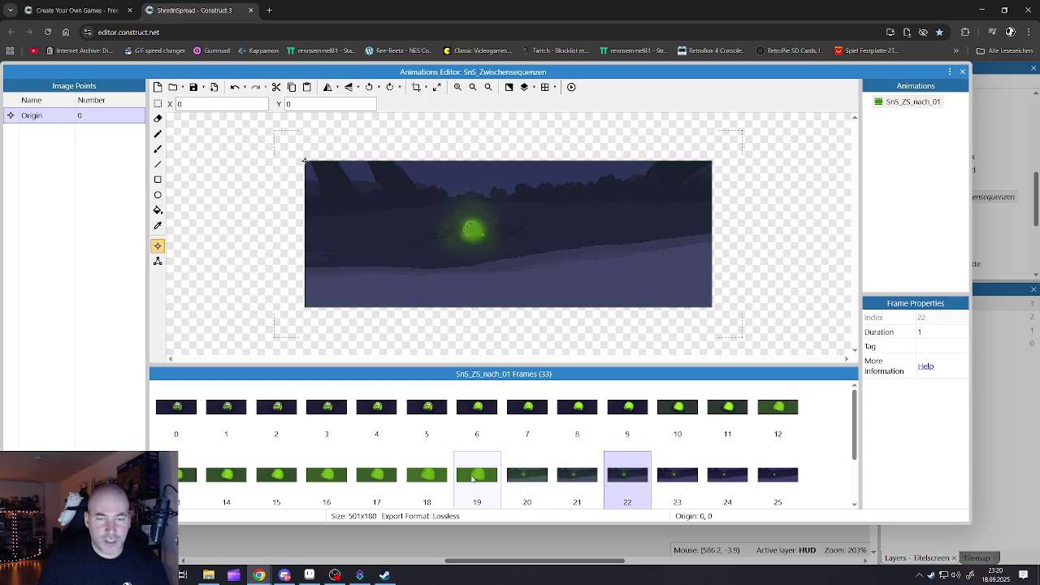
left_click(475, 481)
left_click(521, 482)
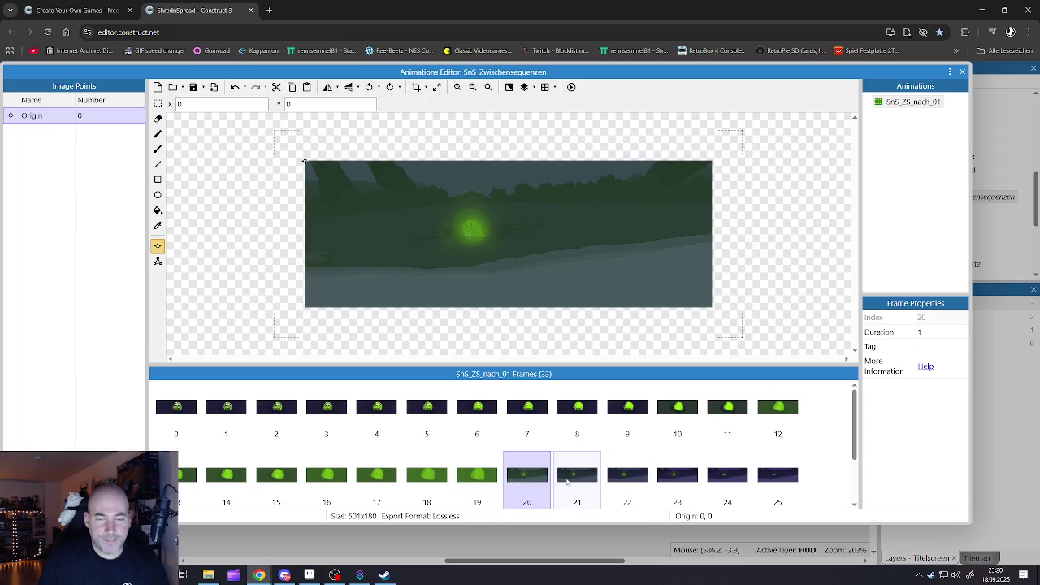
left_click(626, 482)
left_click(668, 481)
left_click(728, 481)
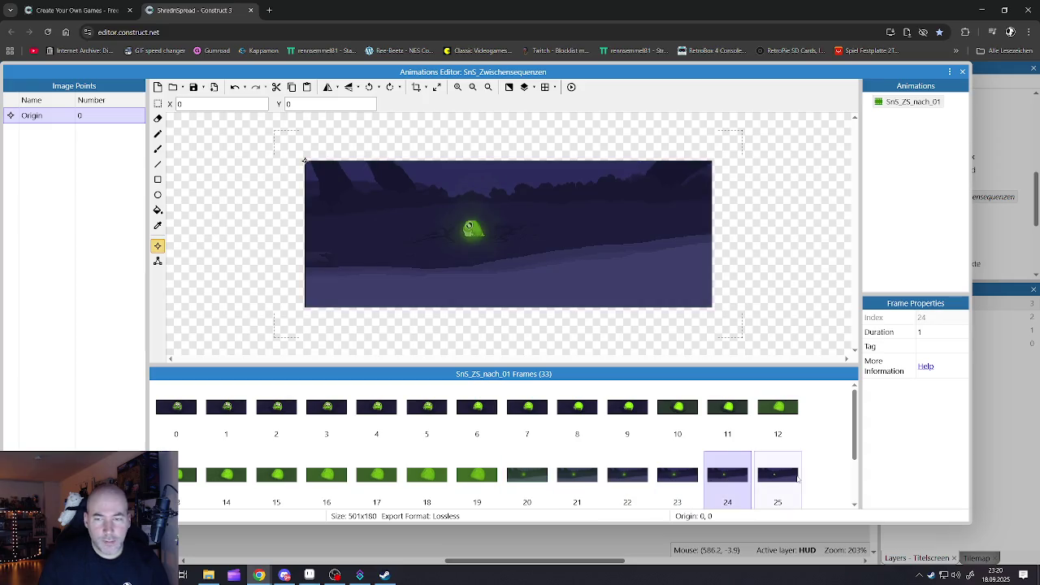
left_click(777, 479)
scroll(761, 475, "down", 1)
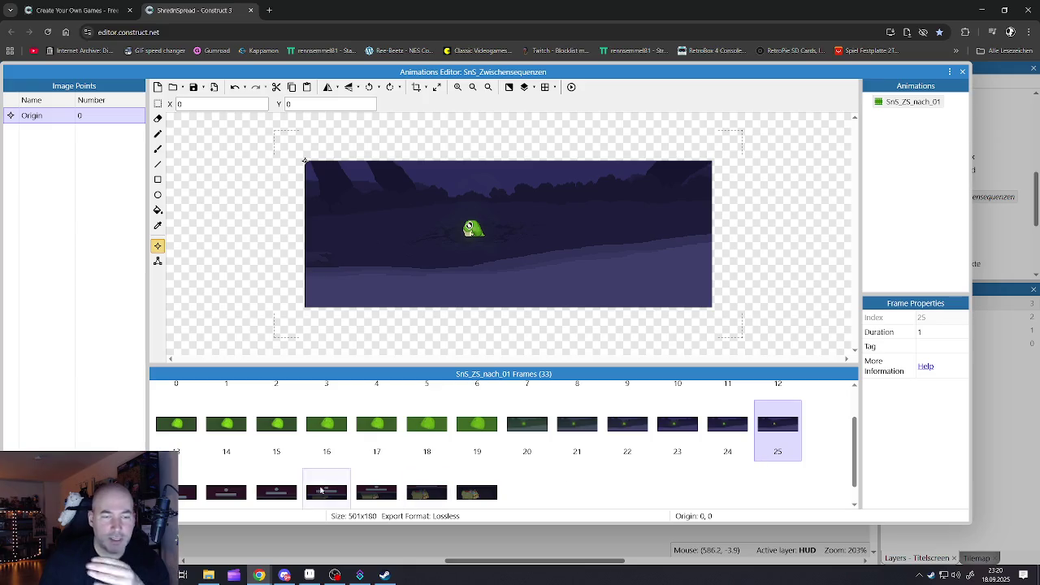
left_click(190, 500)
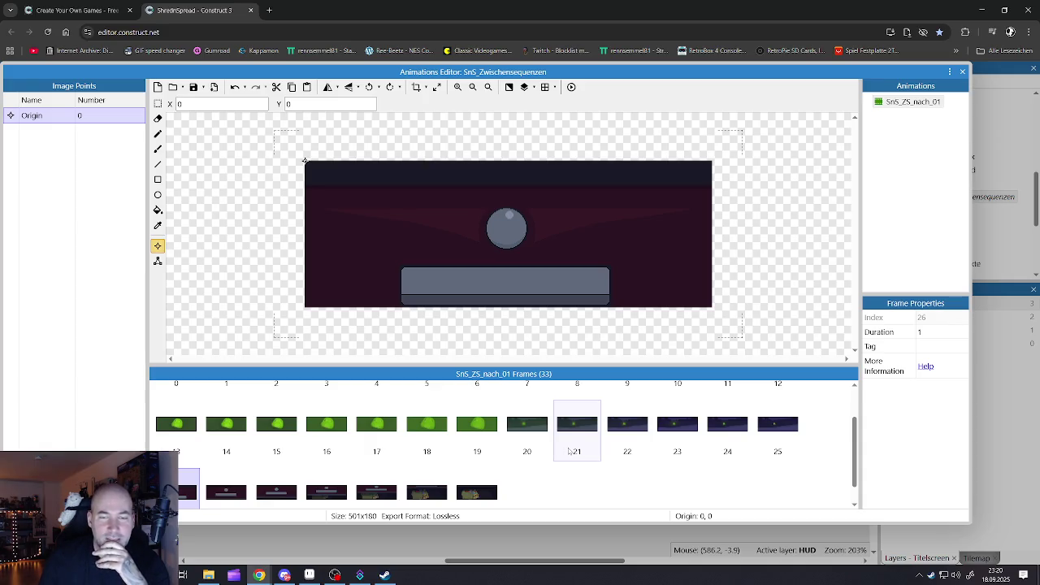
scroll(569, 450, "up", 1)
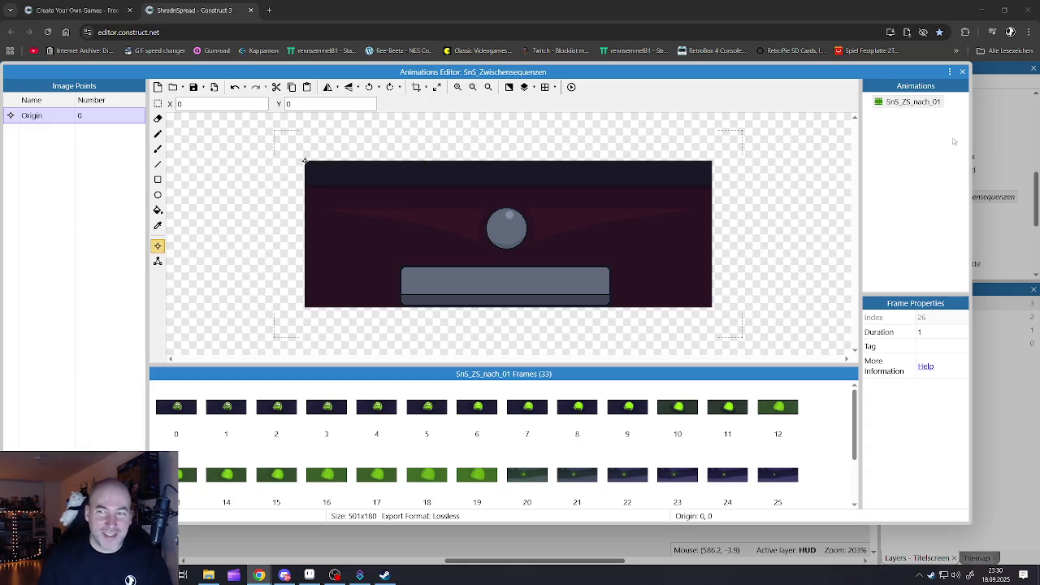
Close the Animations Editor with the finished 33-frame SnS_ZS_nach_01 animation
left_click(964, 73)
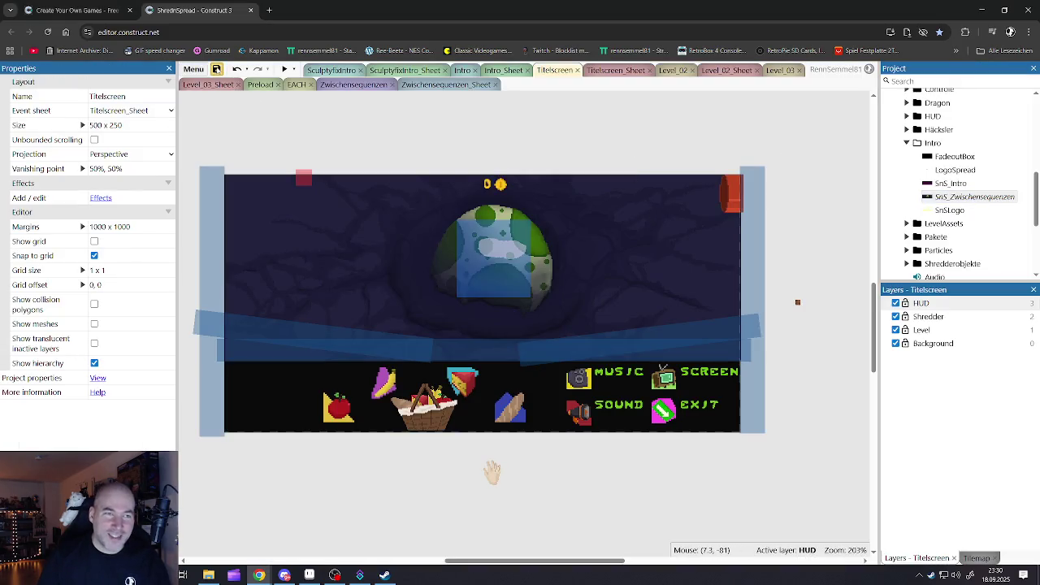
Save the project and launch a game preview from Titelscreen
left_click(216, 69)
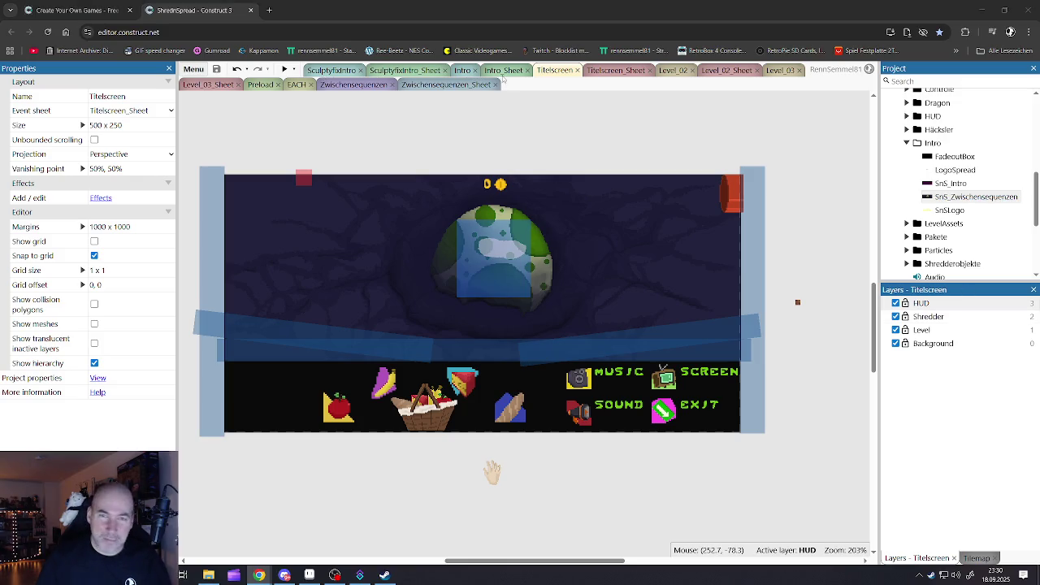
left_click(284, 69)
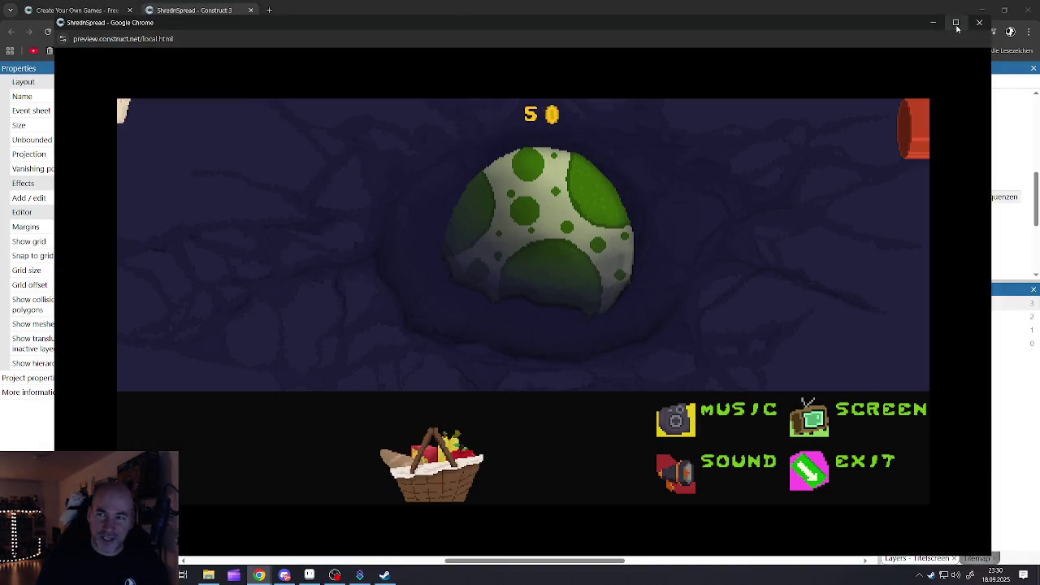
Maximize the preview, spill the basket, drop the banana and apple, and hatch the egg
left_click(957, 25)
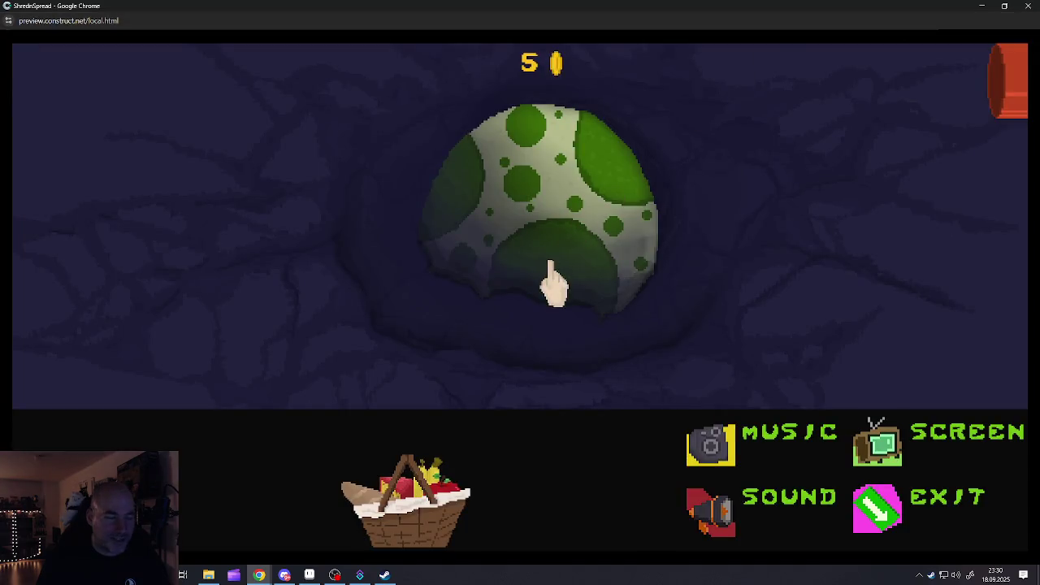
left_click(418, 520)
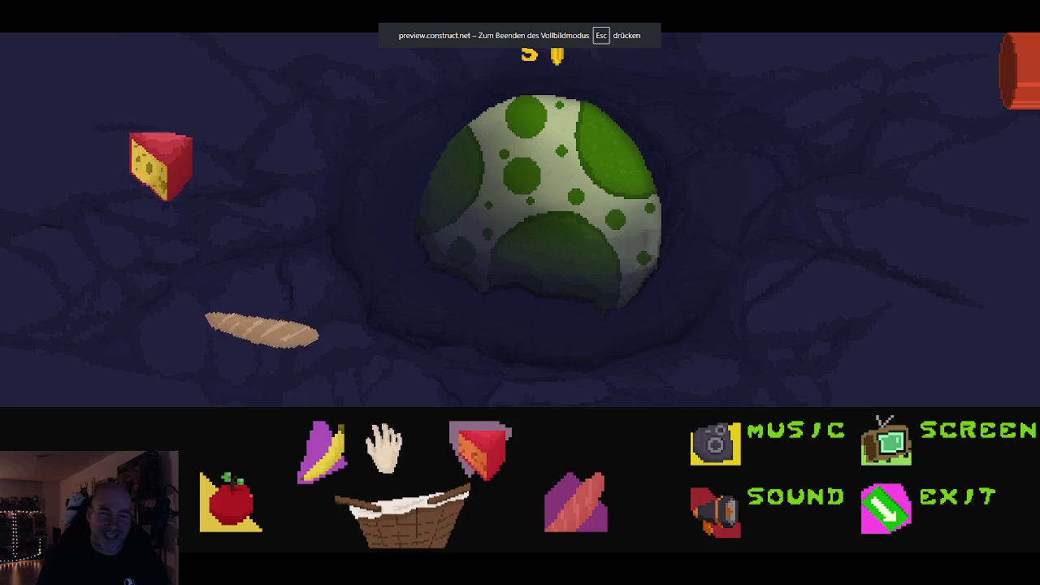
left_click(325, 453)
left_click(231, 504)
left_click(538, 202)
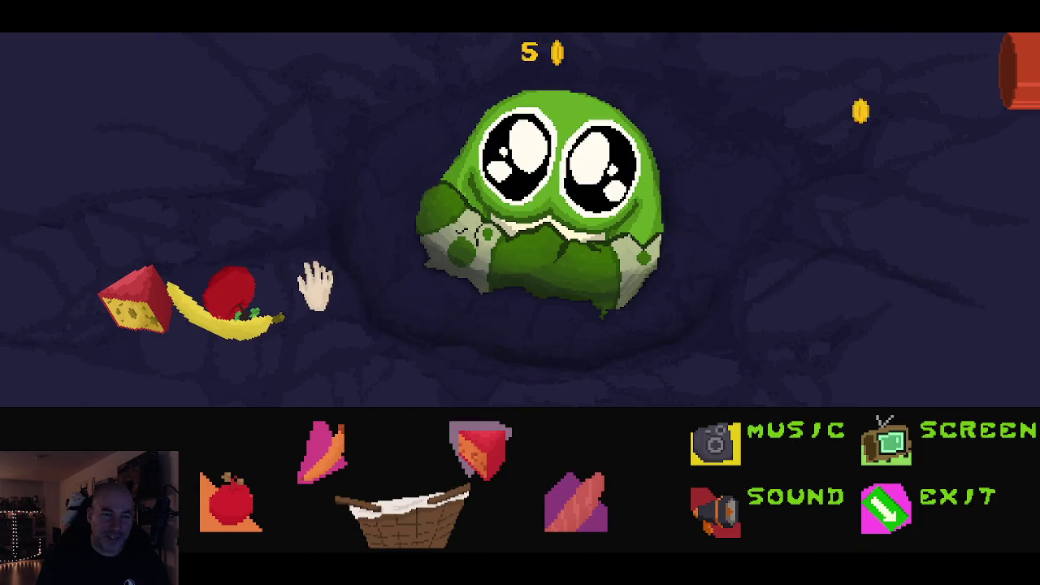
Feed the banana, apple and cheese to the creature, exit, and bring up Intro6.aseprite in Aseprite
mouse_move(244, 318)
left_mouse_down()
mouse_move(472, 244)
mouse_move(547, 200)
left_mouse_up()
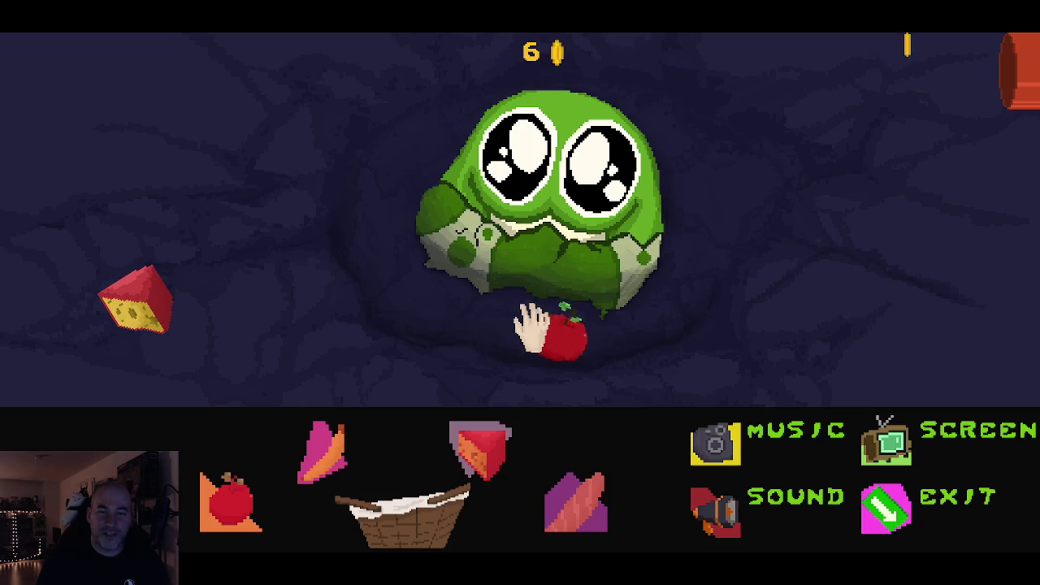
mouse_move(565, 337)
left_mouse_down()
mouse_move(577, 349)
mouse_move(550, 216)
left_mouse_up()
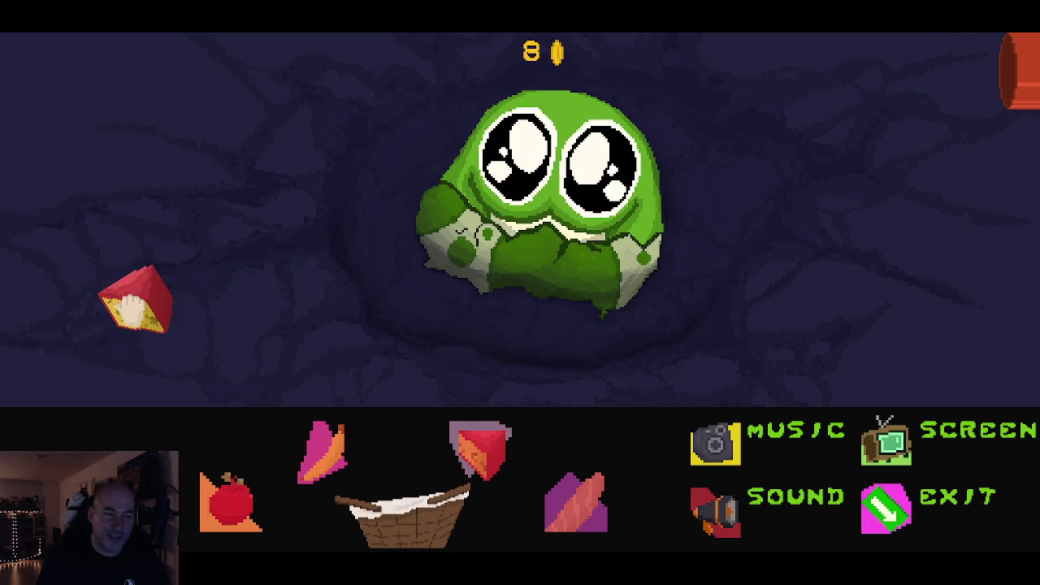
left_click_drag(135, 299, 520, 199)
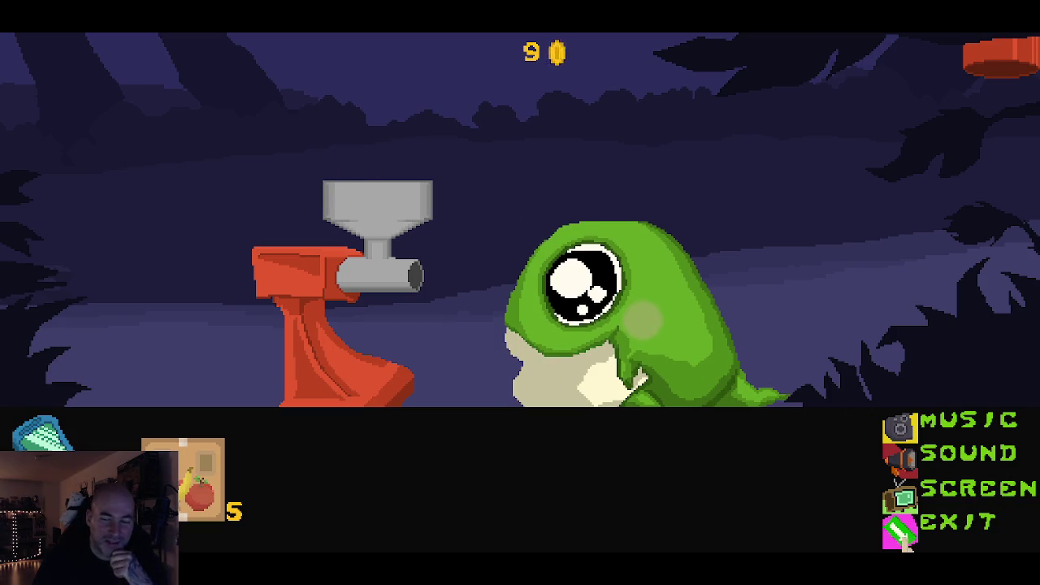
left_click(952, 527)
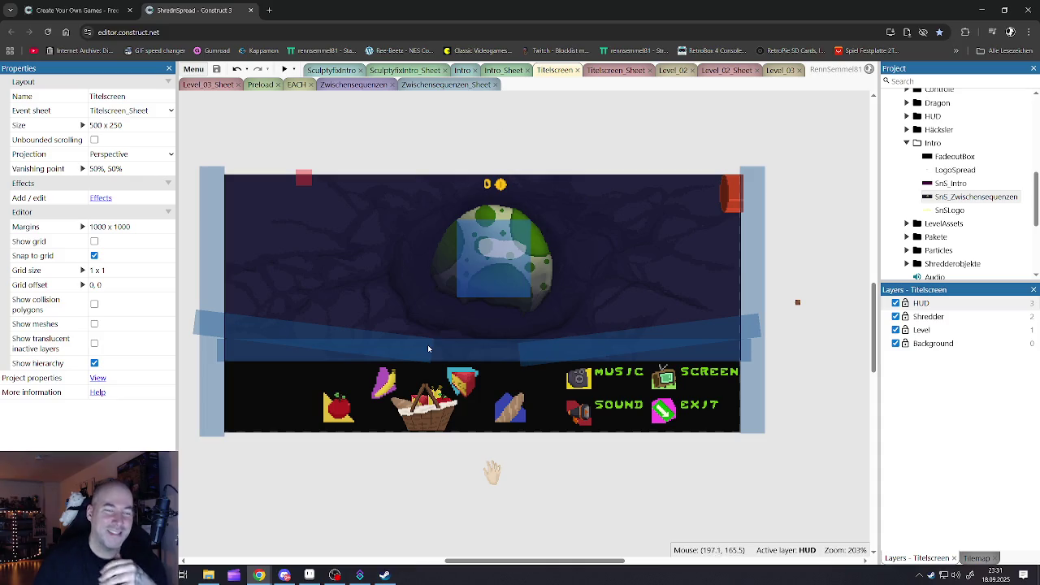
left_click(310, 576)
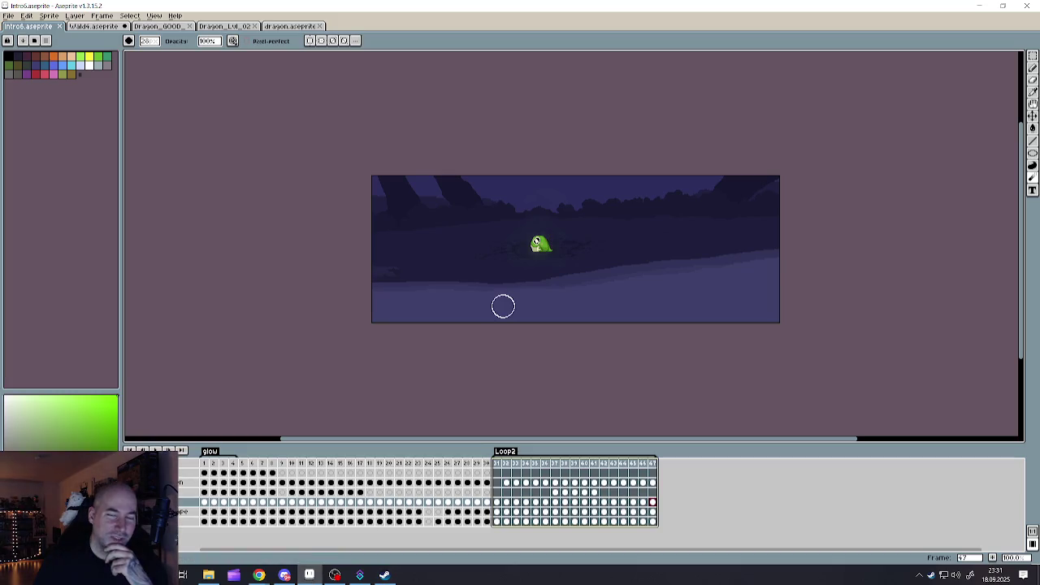
scroll(594, 250, "up", 1)
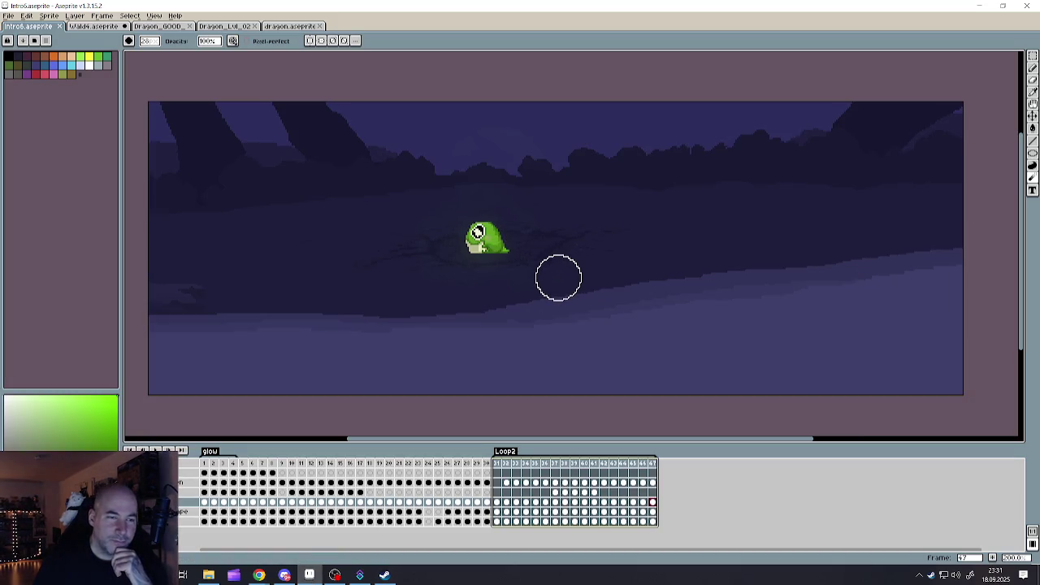
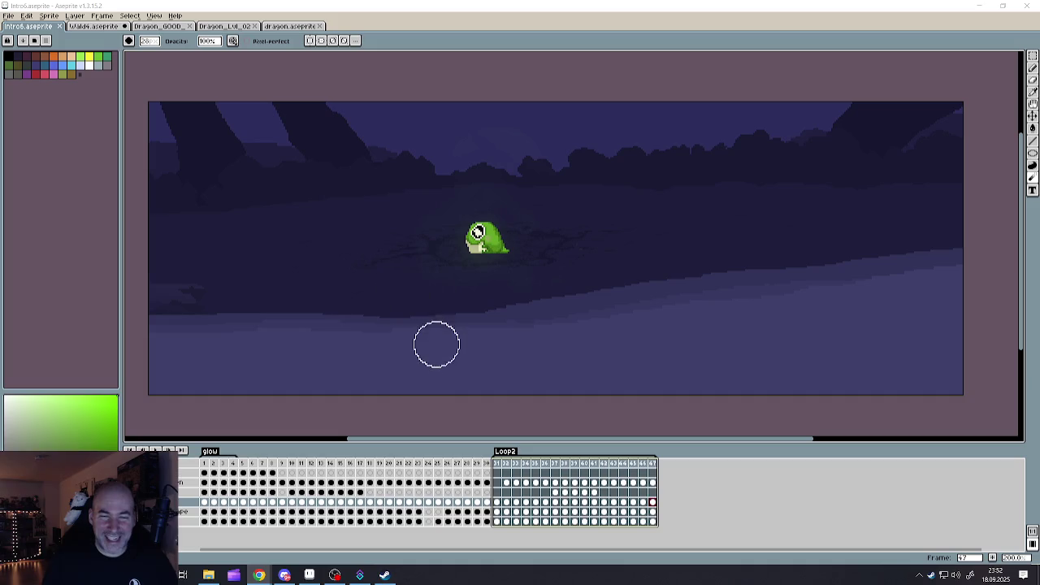
Review the egg-hatching frames 30 to 35 in the Aseprite timeline, then minimize Aseprite
left_click(496, 467)
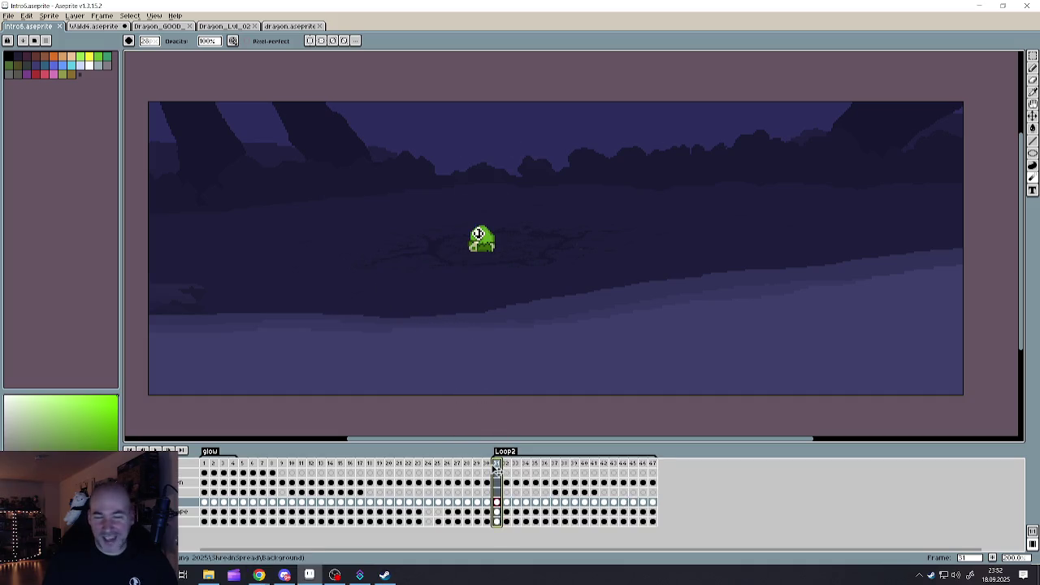
key("Left")
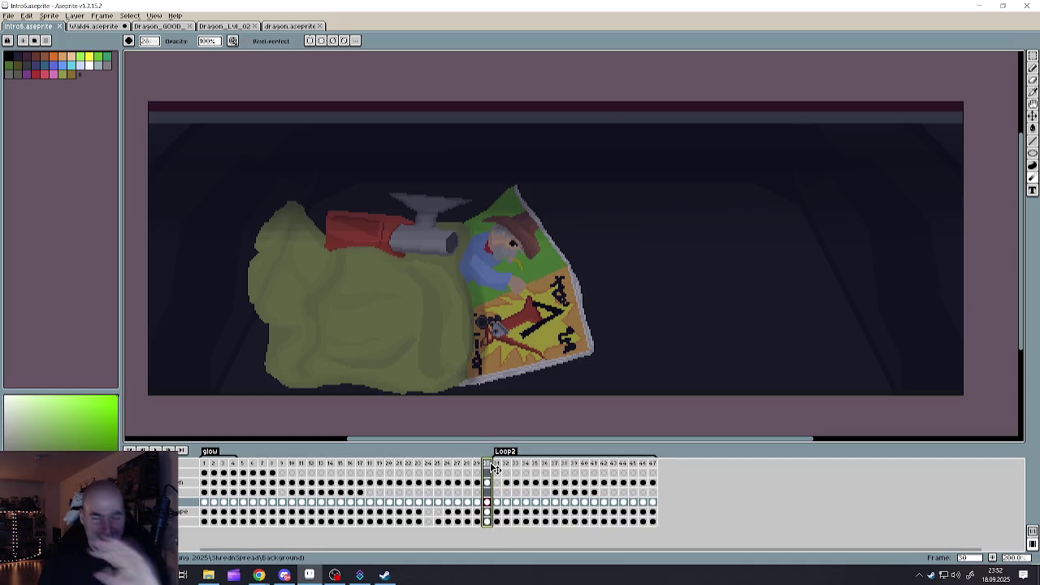
left_click(499, 467)
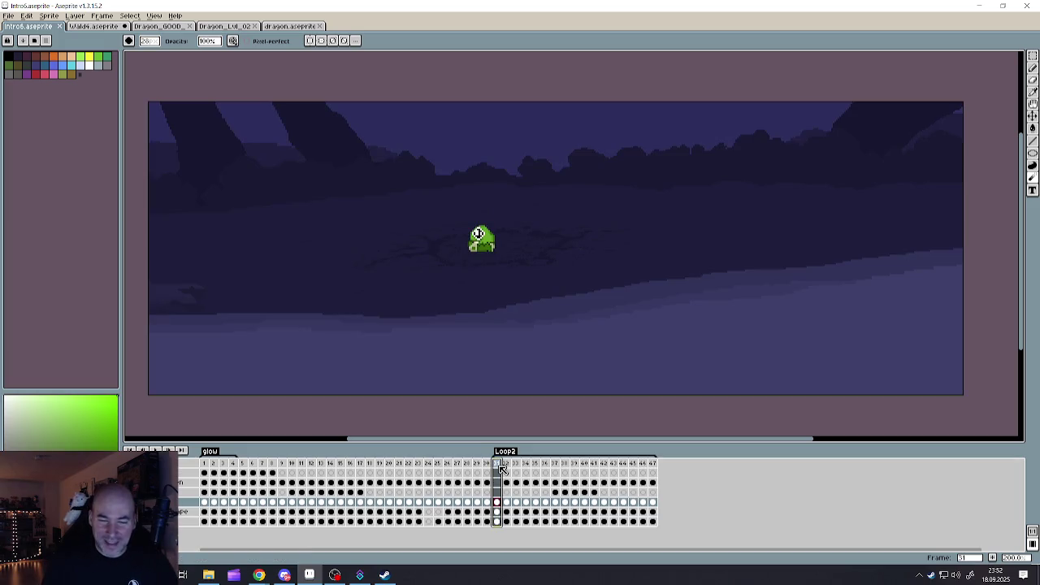
left_click(507, 468)
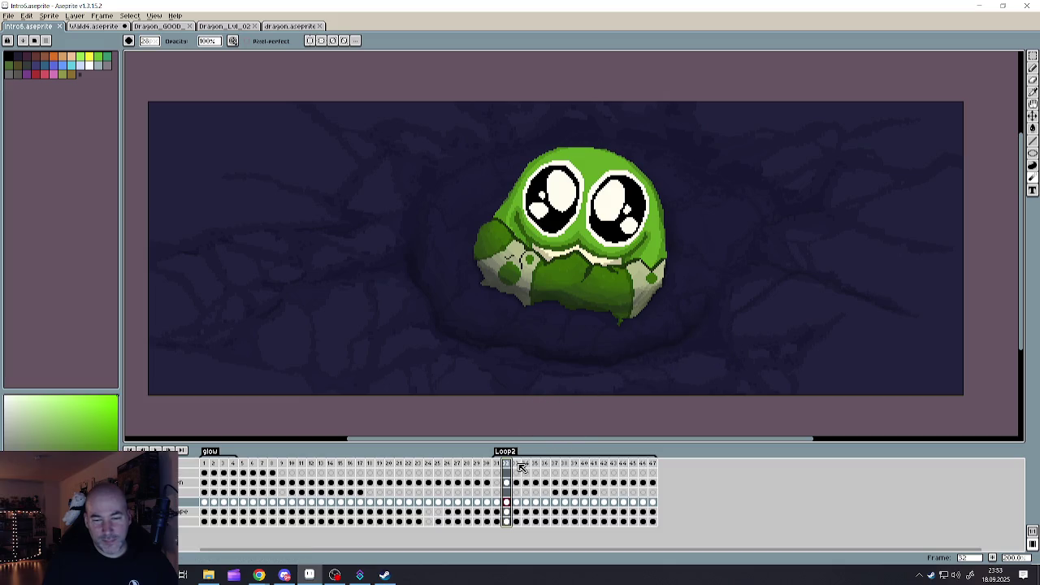
left_click_drag(521, 467, 567, 467)
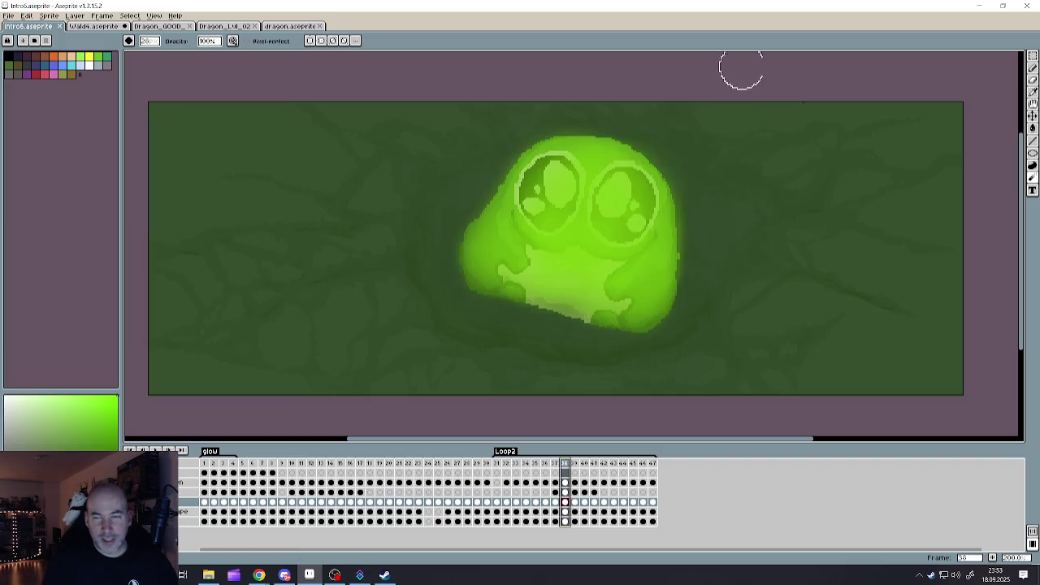
left_click(979, 6)
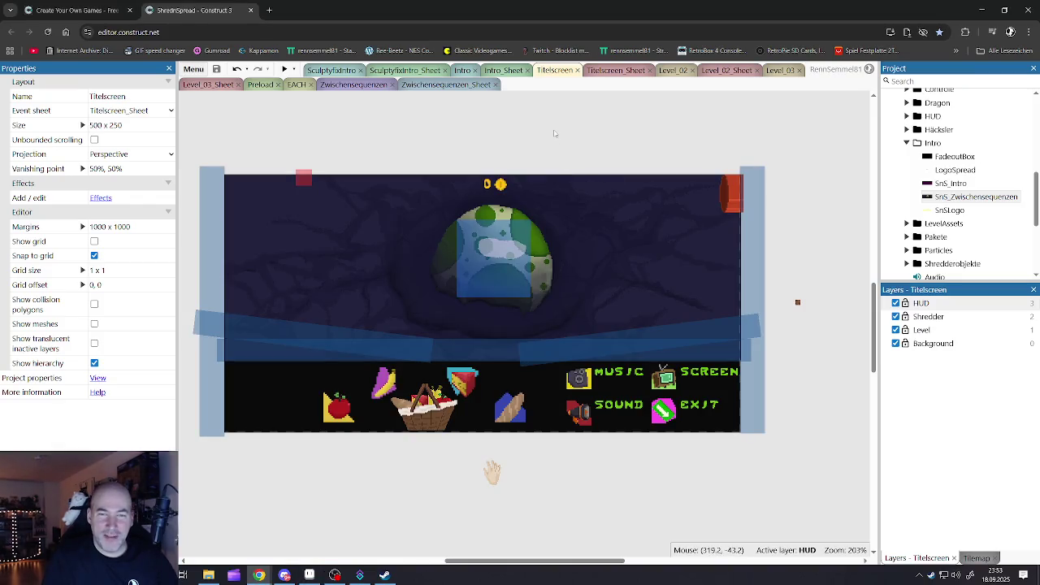
Look through the Intro_Sheet and Titelscreen_Sheet events, then open the Zwischensequenzen_Sheet event sheet
left_click(508, 71)
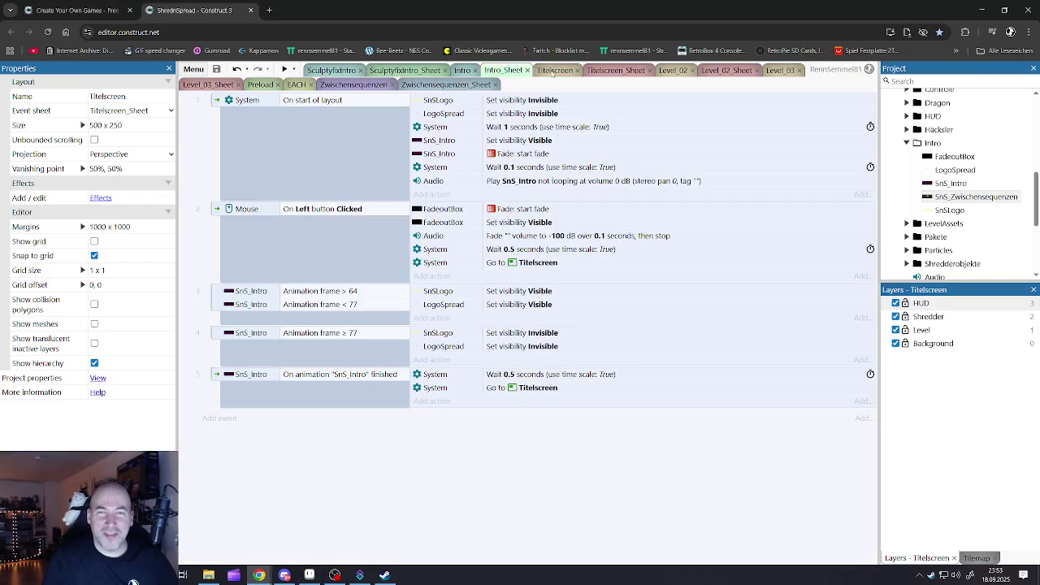
left_click(558, 71)
left_click(616, 70)
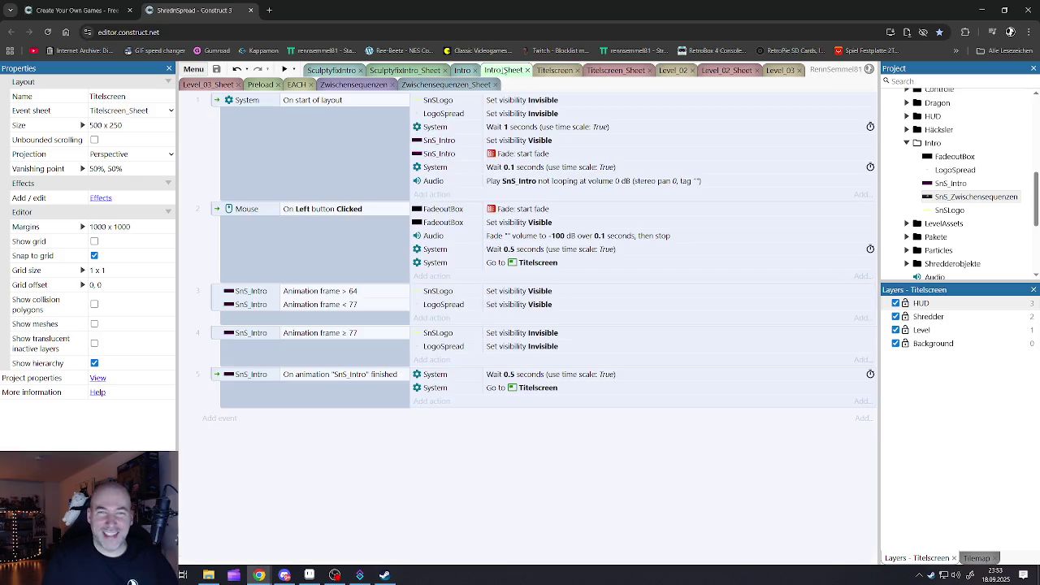
left_click(548, 72)
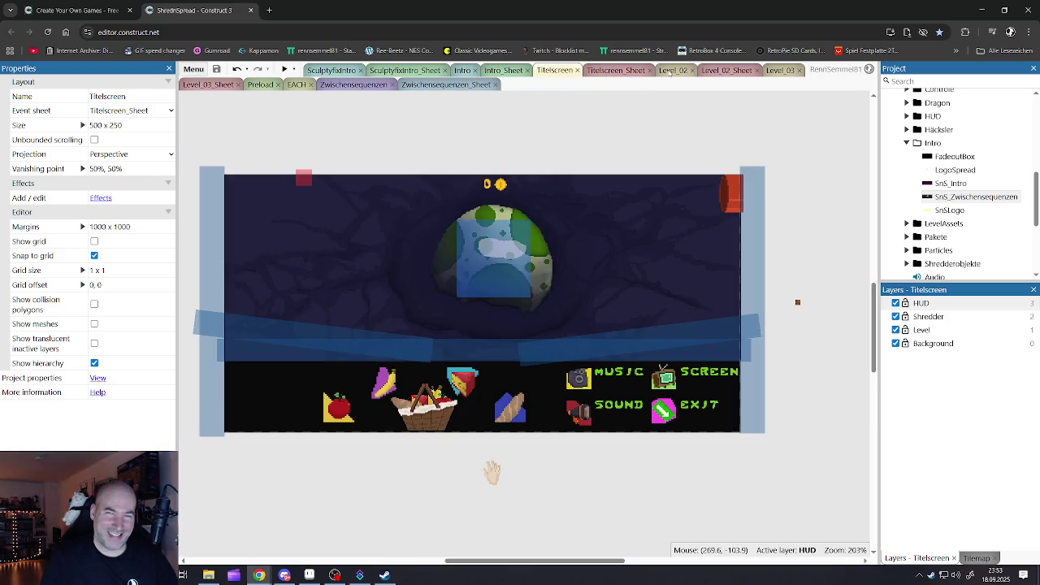
left_click(350, 86)
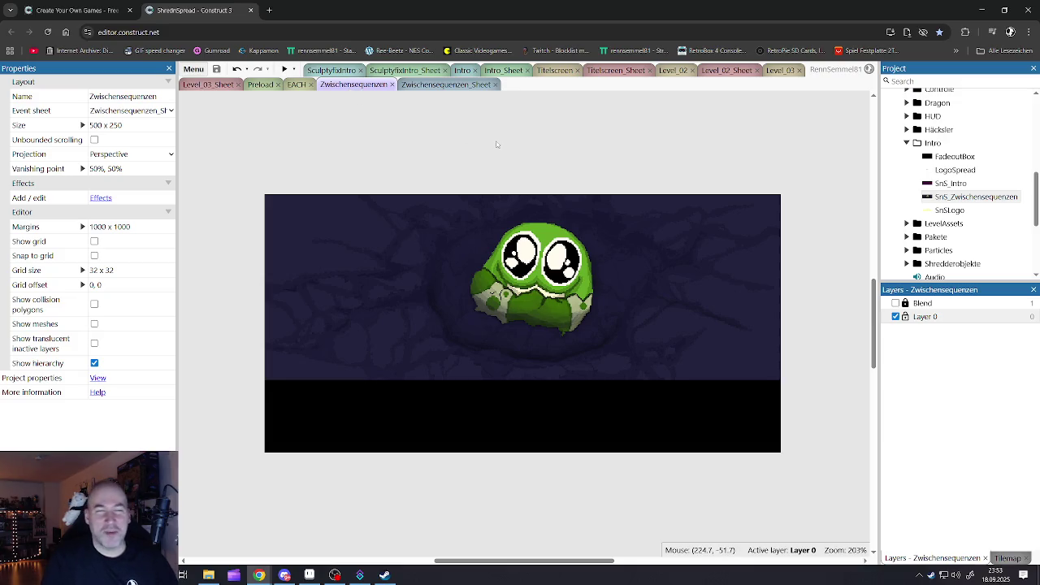
left_click(445, 85)
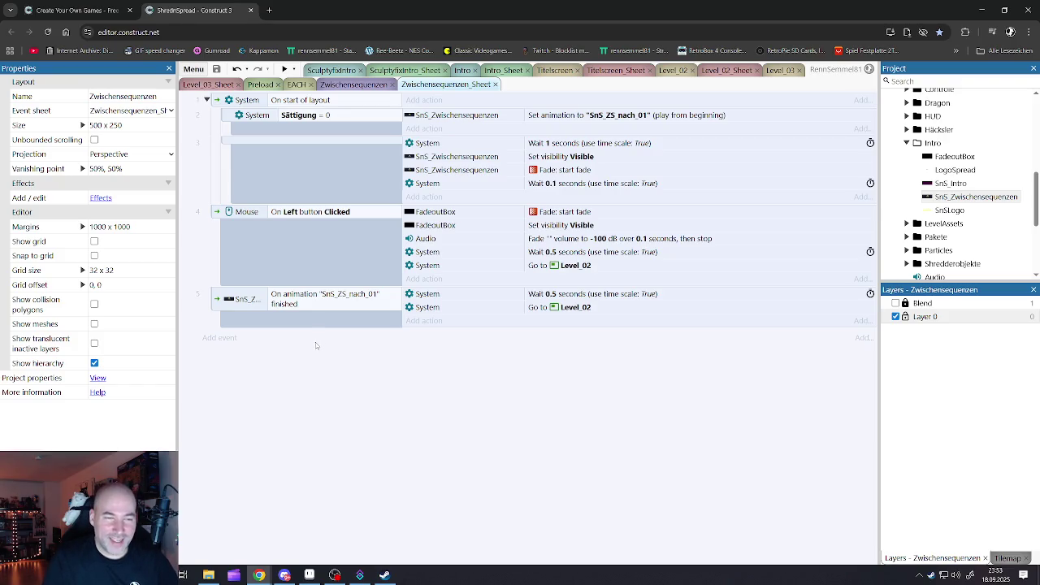
Select the animation-finished event 5 and view its options without changing anything
left_click(229, 322)
right_click(217, 298)
mouse_move(236, 313)
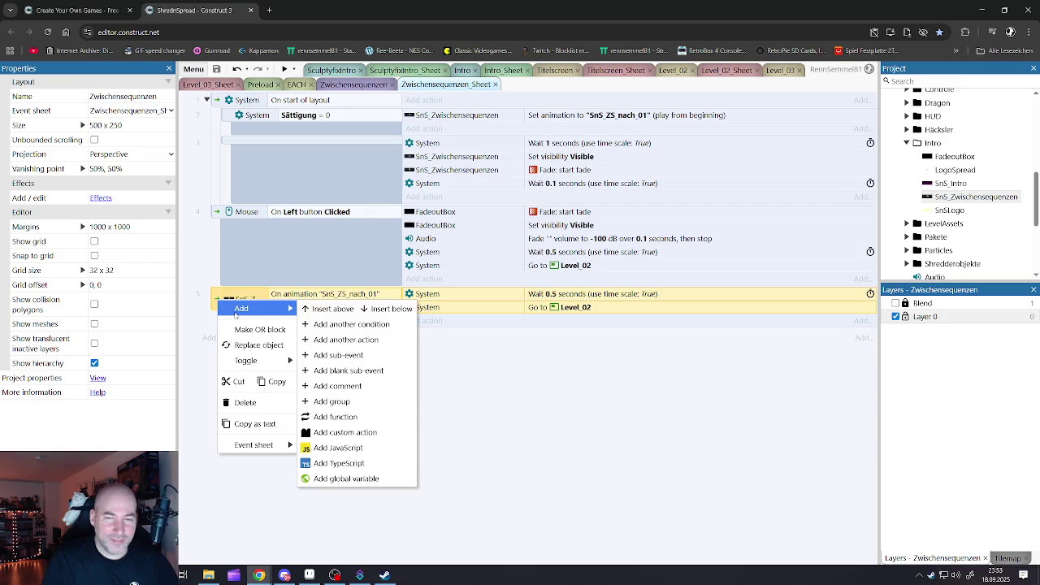
left_click(541, 374)
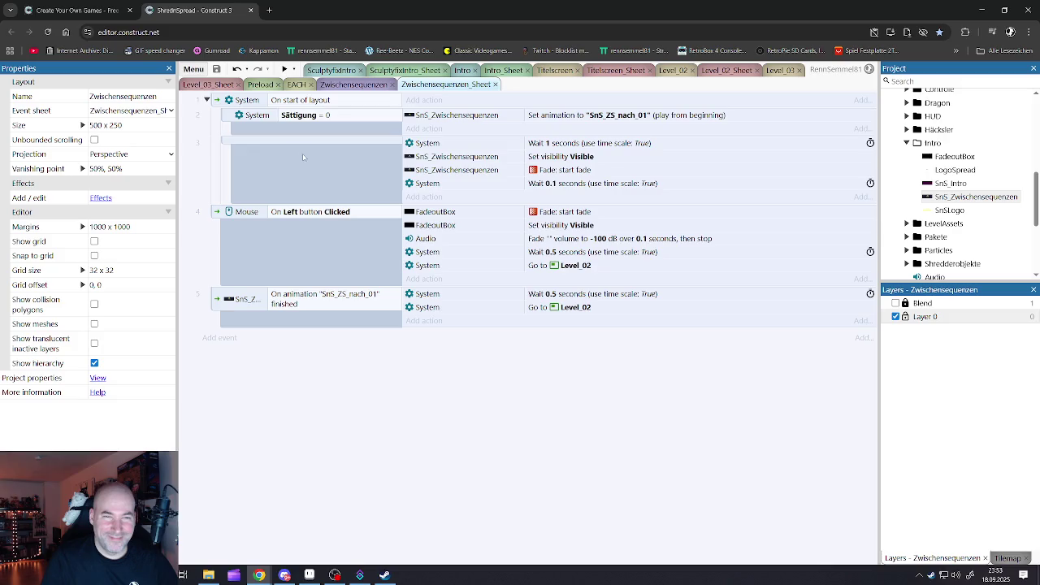
Duplicate event 5 with copy and paste
left_click(220, 303)
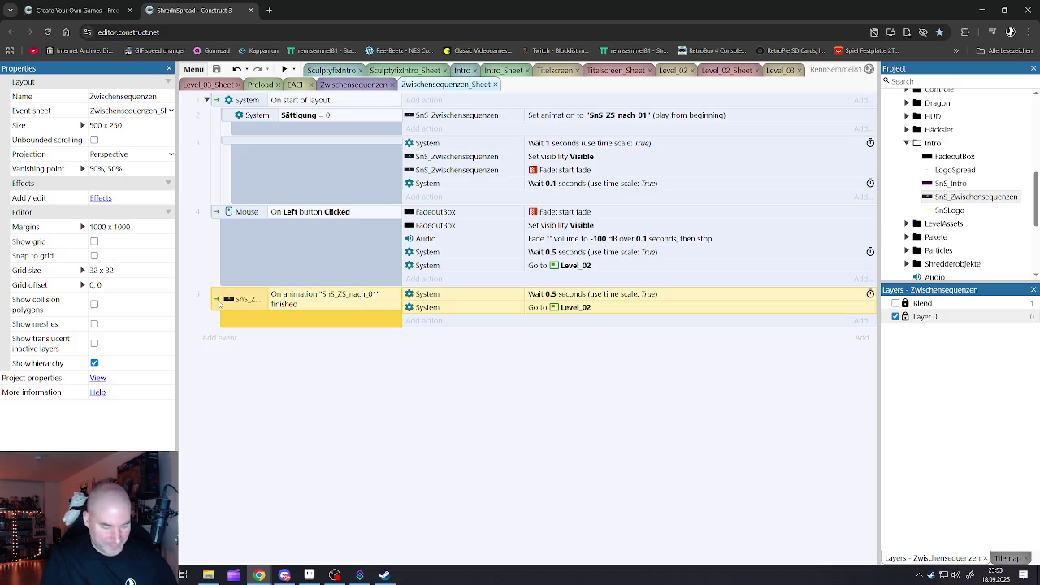
key("ctrl+c")
key("ctrl+v")
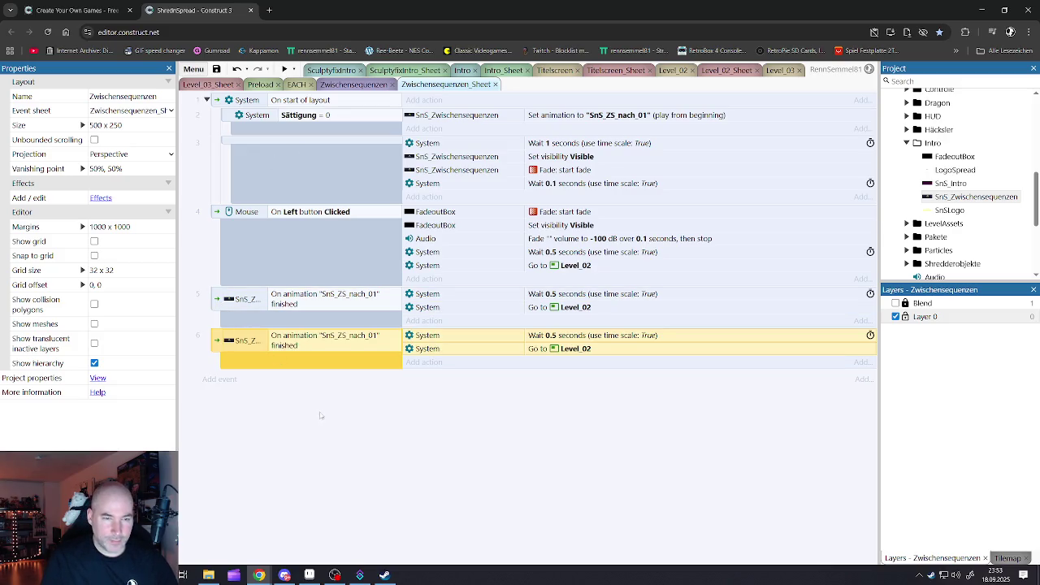
left_click(319, 413)
Create an event group named Lvl1-2 and move the duplicated event into it
right_click(298, 396)
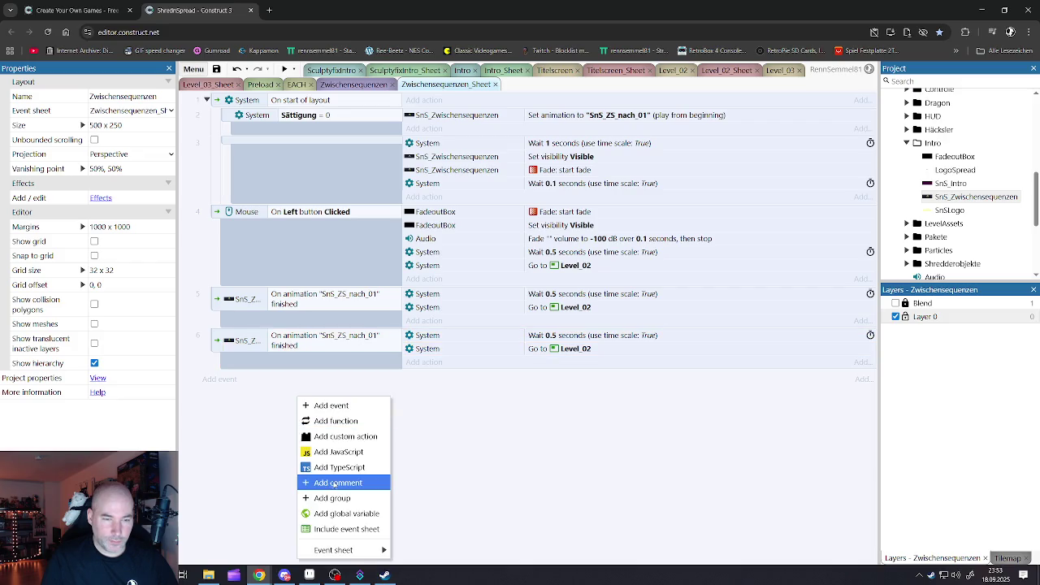
left_click(301, 488)
type("Lvl")
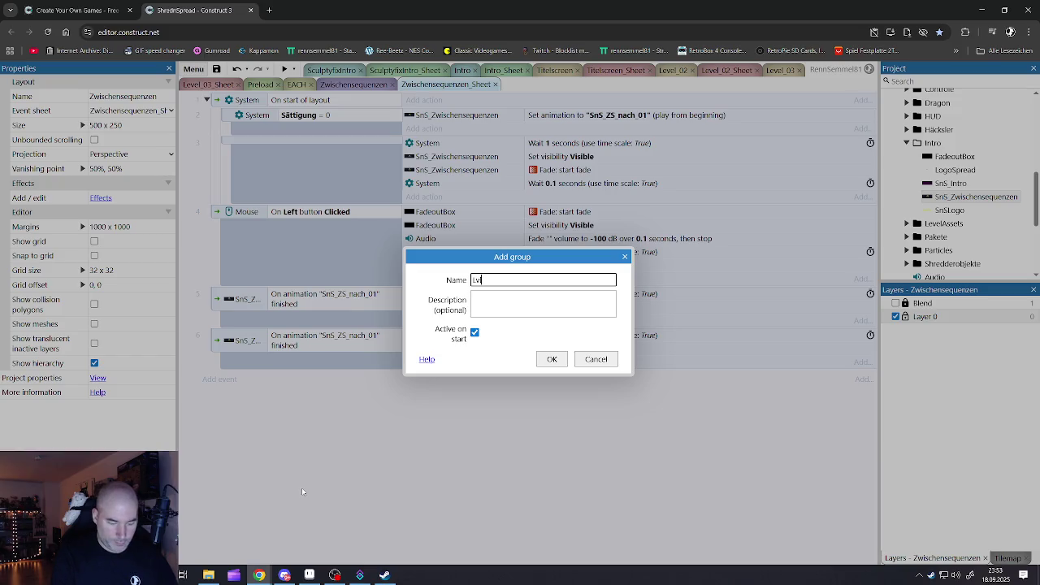
type("1-2")
key("Return")
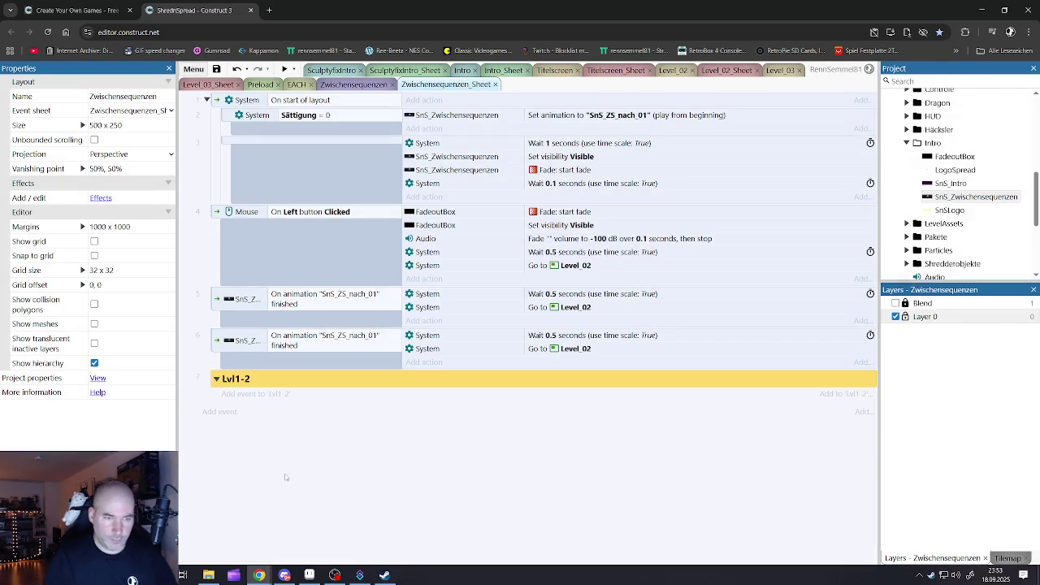
left_click_drag(218, 343, 328, 397)
Change the copied event's condition to Compare frame Equal to 12, then open the SnS_Zwischensequenzen animation
double_click(330, 375)
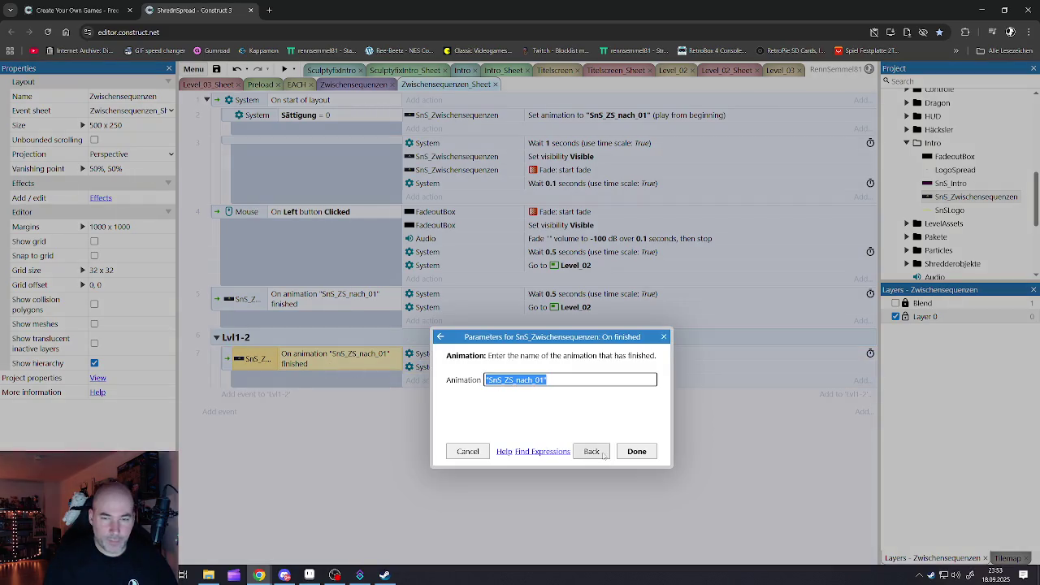
left_click(592, 452)
double_click(461, 343)
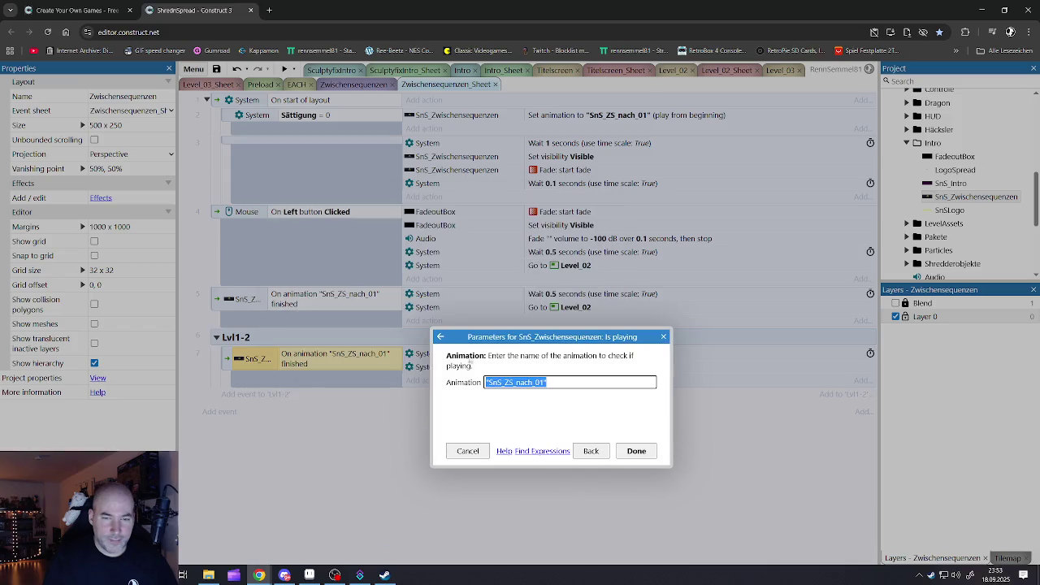
left_click(591, 451)
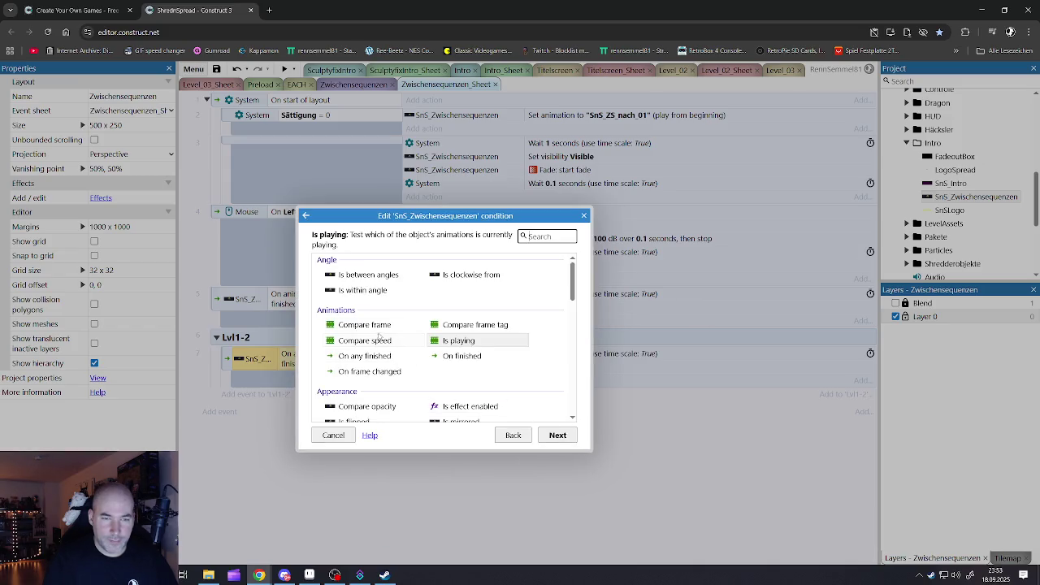
double_click(379, 333)
left_click(520, 384)
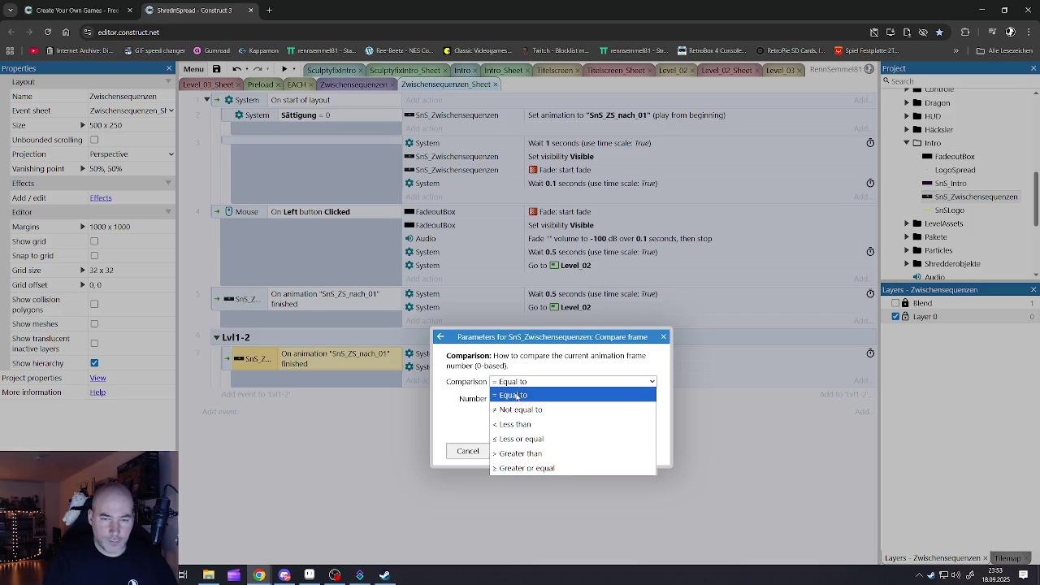
left_click(517, 396)
left_click(504, 399)
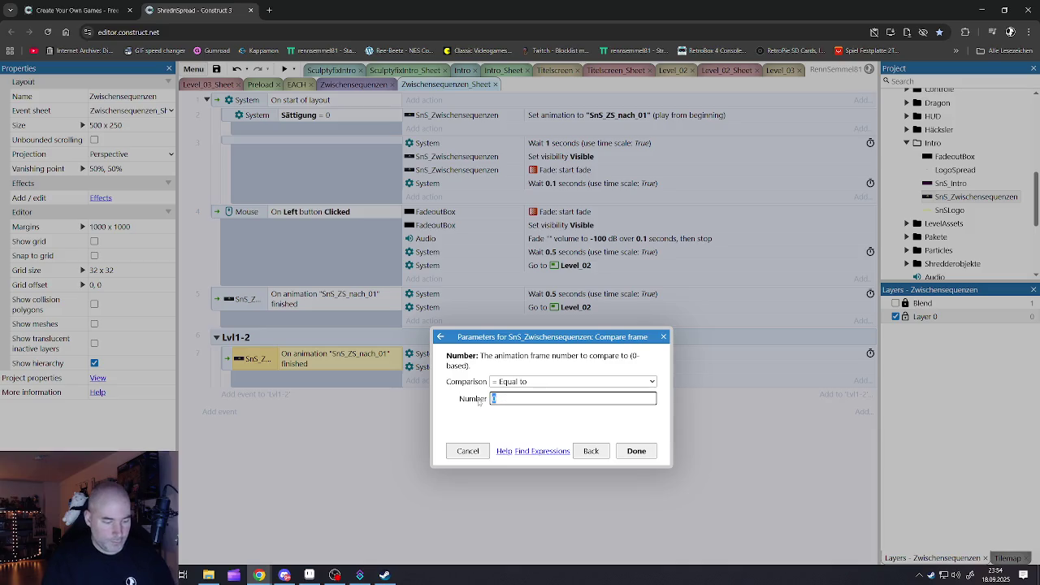
type("12")
left_click(634, 452)
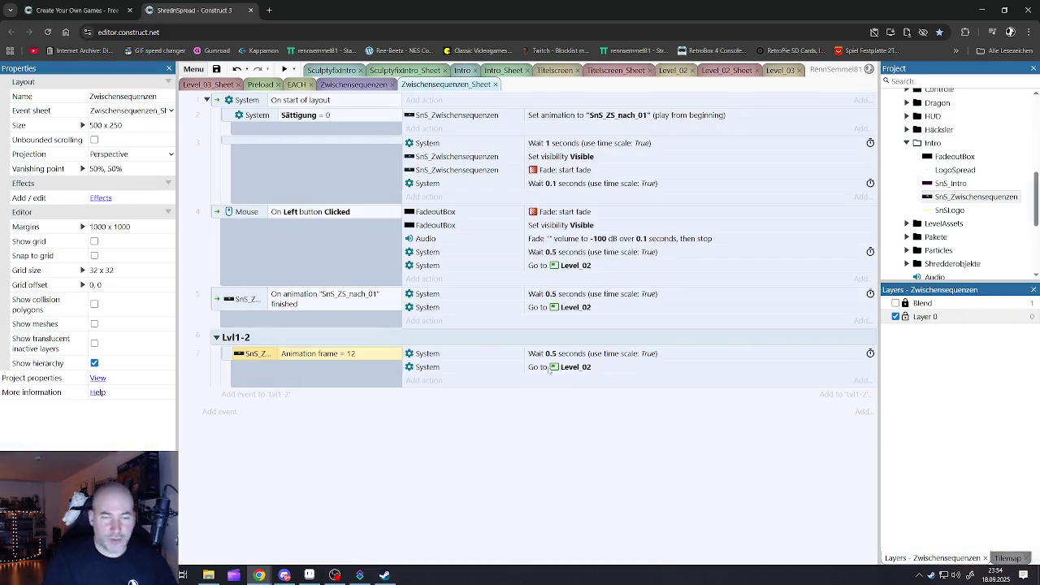
double_click(971, 196)
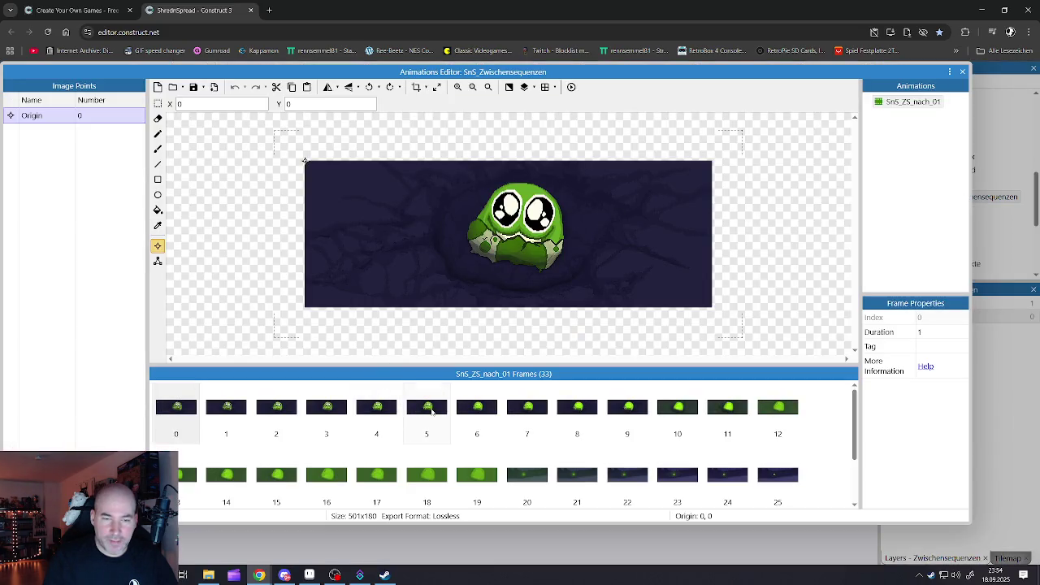
Check animation frames 7 to 10, close the Animations Editor, and reopen the Animation frame = 12 condition
left_click(433, 411)
left_click(477, 410)
left_click(528, 411)
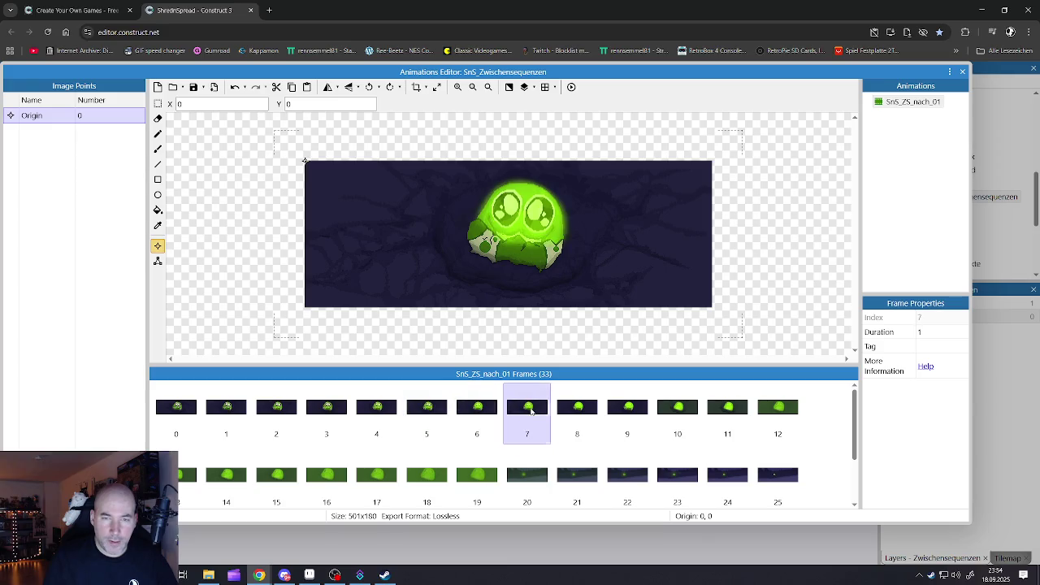
left_click(573, 412)
left_click(630, 415)
left_click(689, 419)
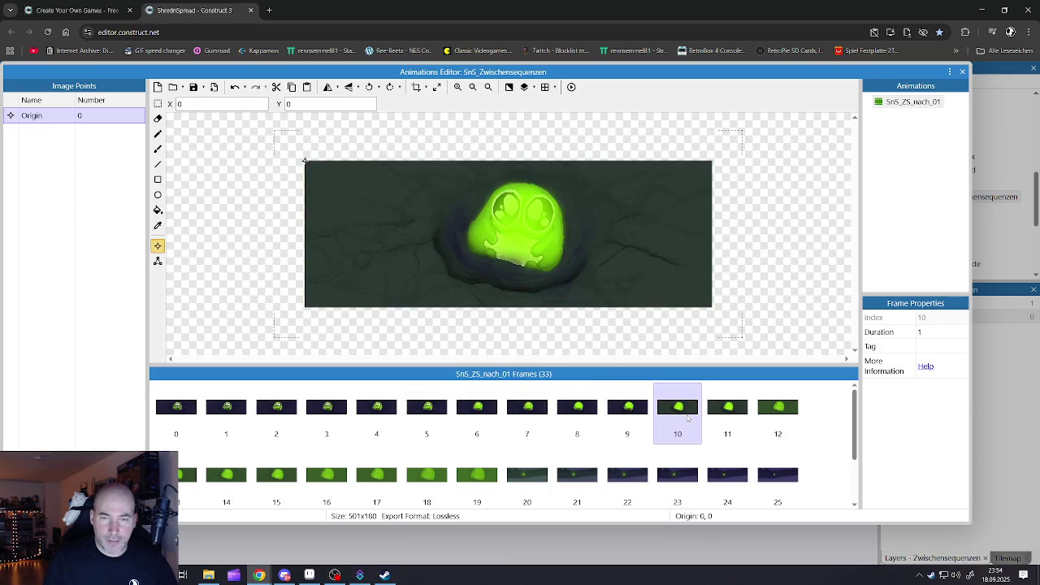
left_click(646, 415)
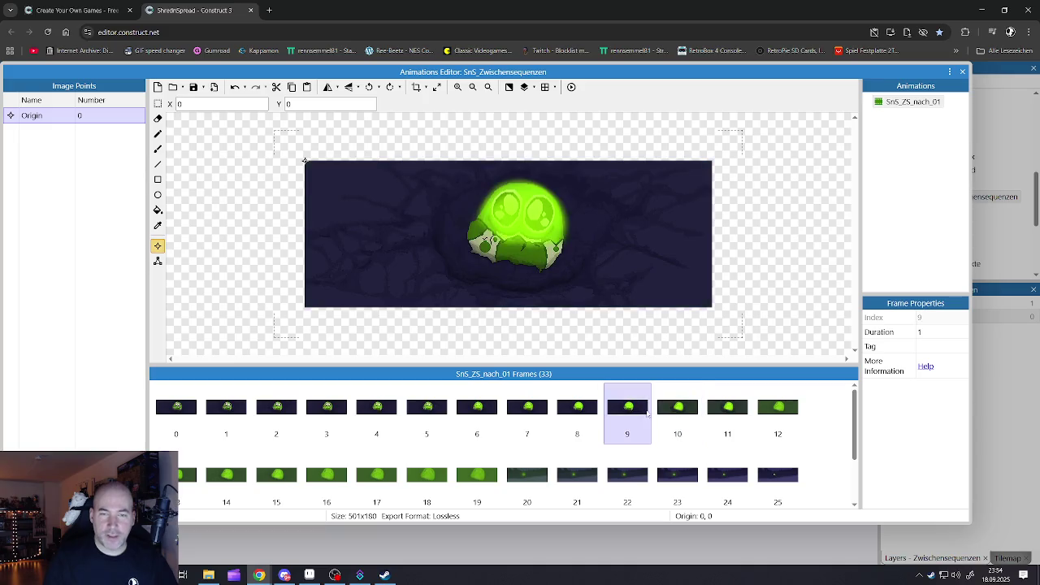
left_click(678, 415)
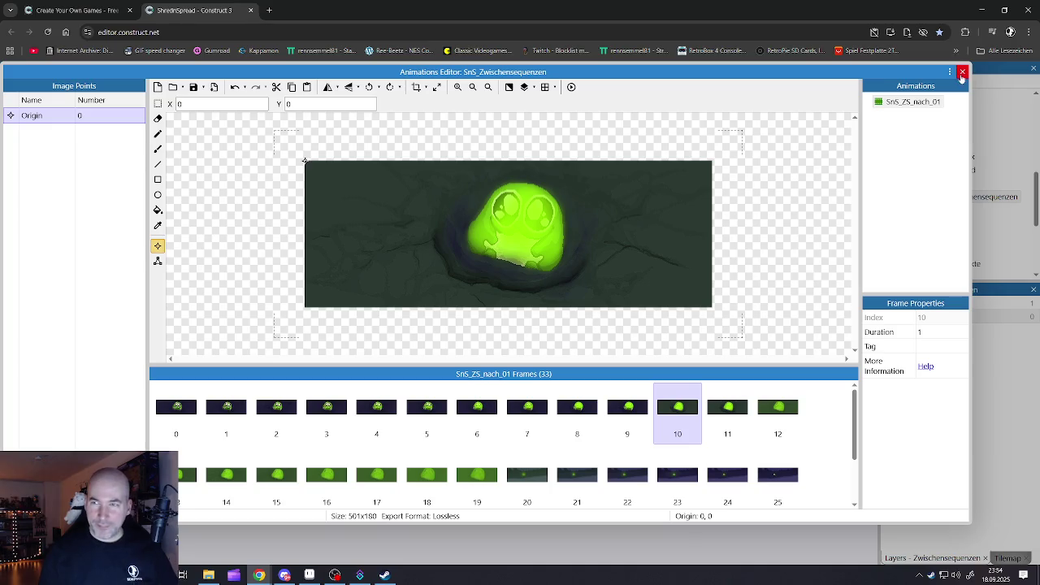
left_click(963, 72)
double_click(324, 359)
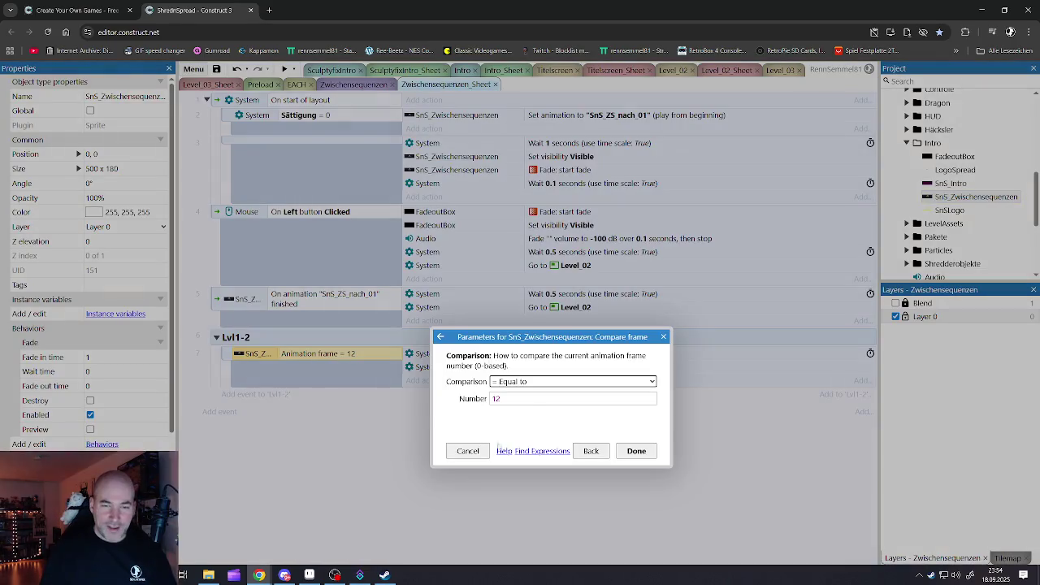
Change the event 7 condition to Animation frame Greater or equal 10
double_click(512, 399)
type("10")
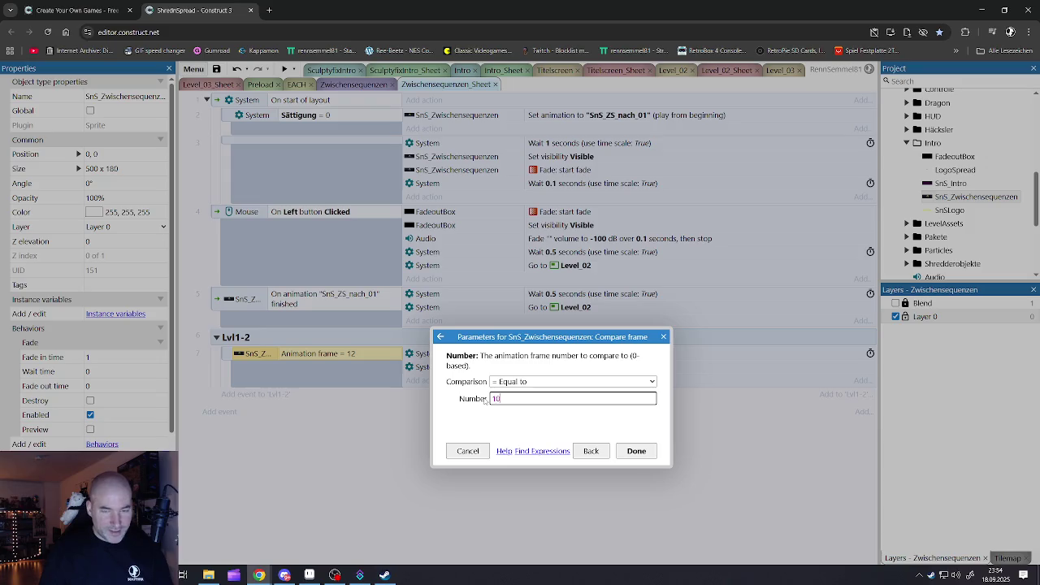
left_click(619, 452)
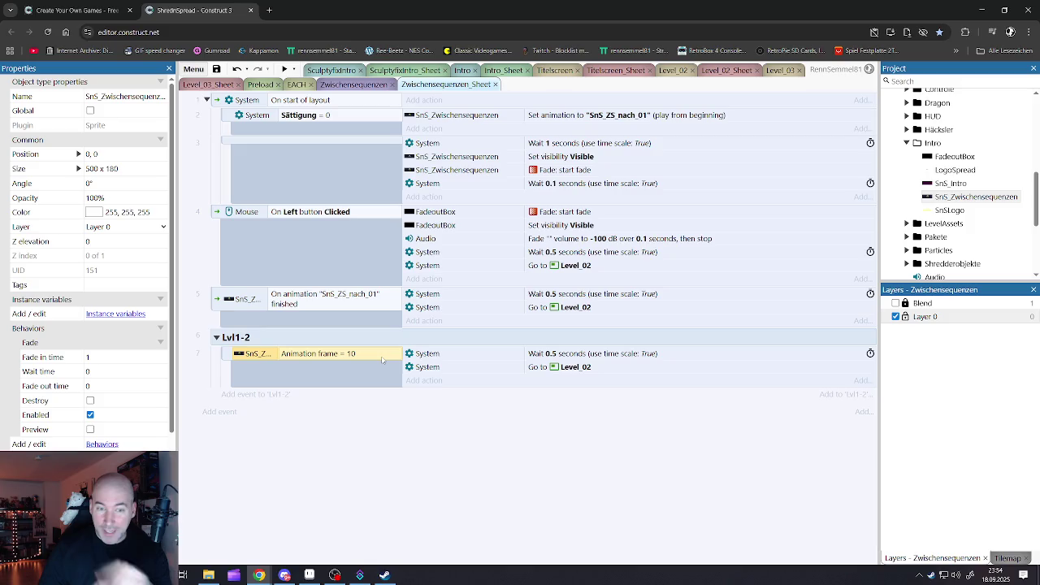
double_click(378, 359)
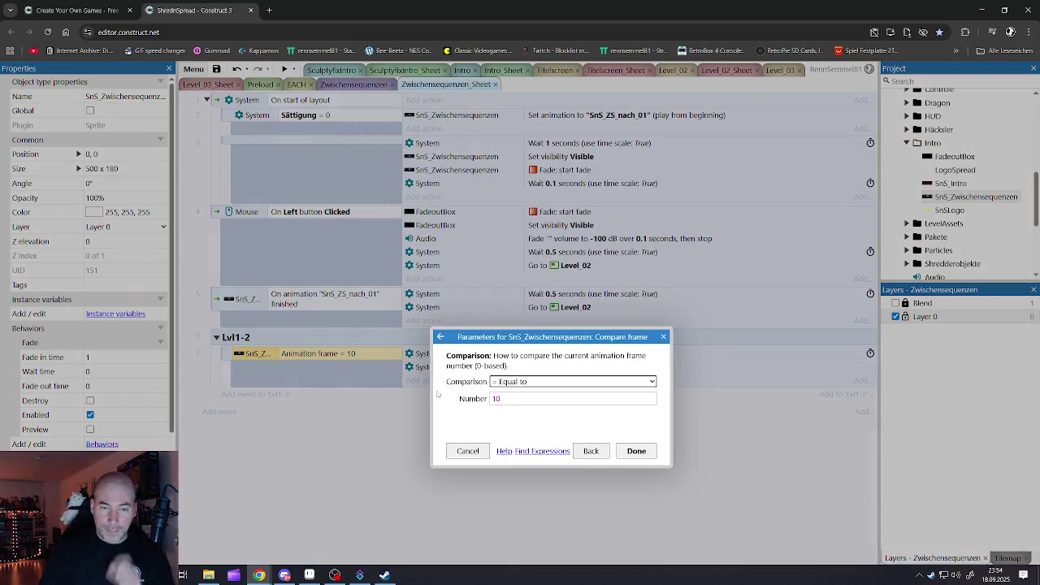
left_click(520, 382)
left_click(520, 468)
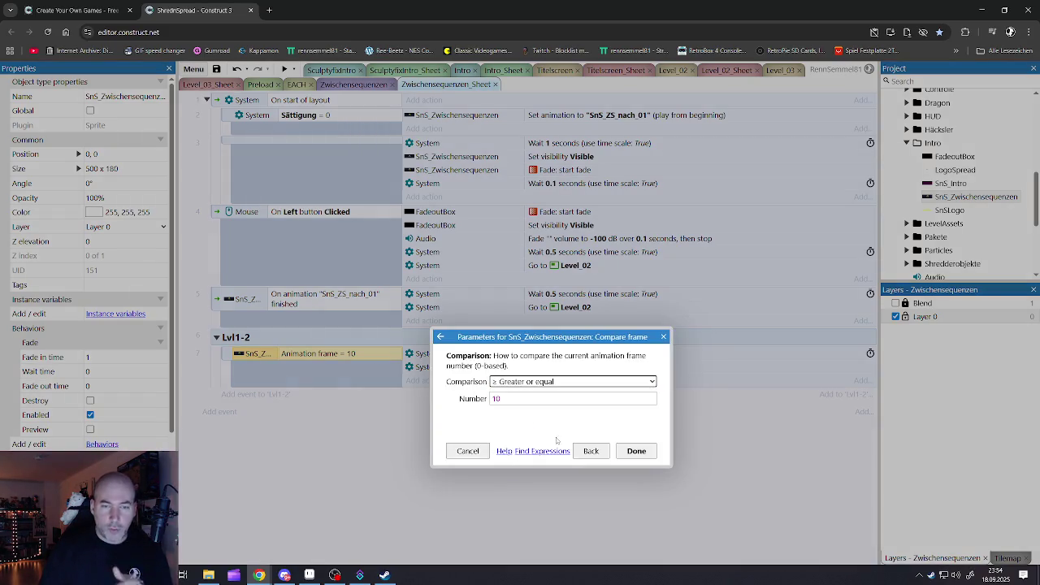
left_click(636, 451)
Add a blank sub-event under event 7 with the System Trigger once while true condition
left_click(233, 356)
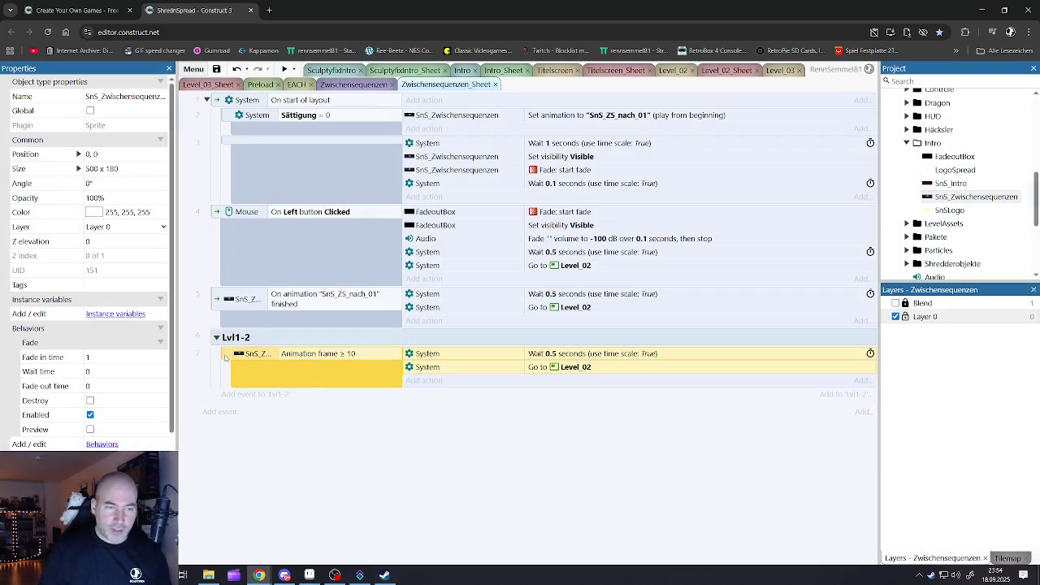
right_click(233, 356)
mouse_move(269, 364)
left_click(363, 426)
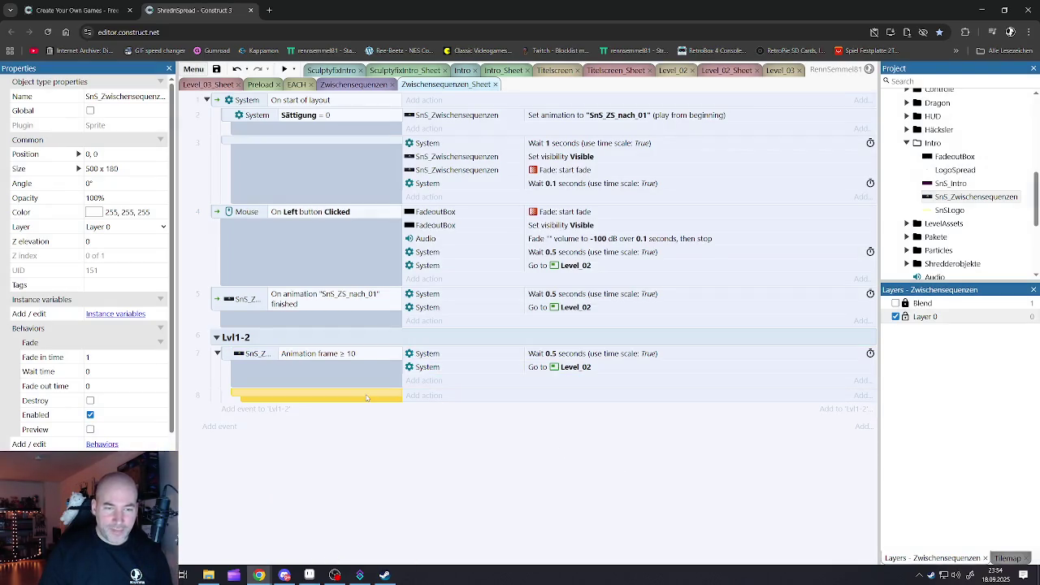
double_click(370, 400)
double_click(353, 281)
scroll(361, 322, "down", 10)
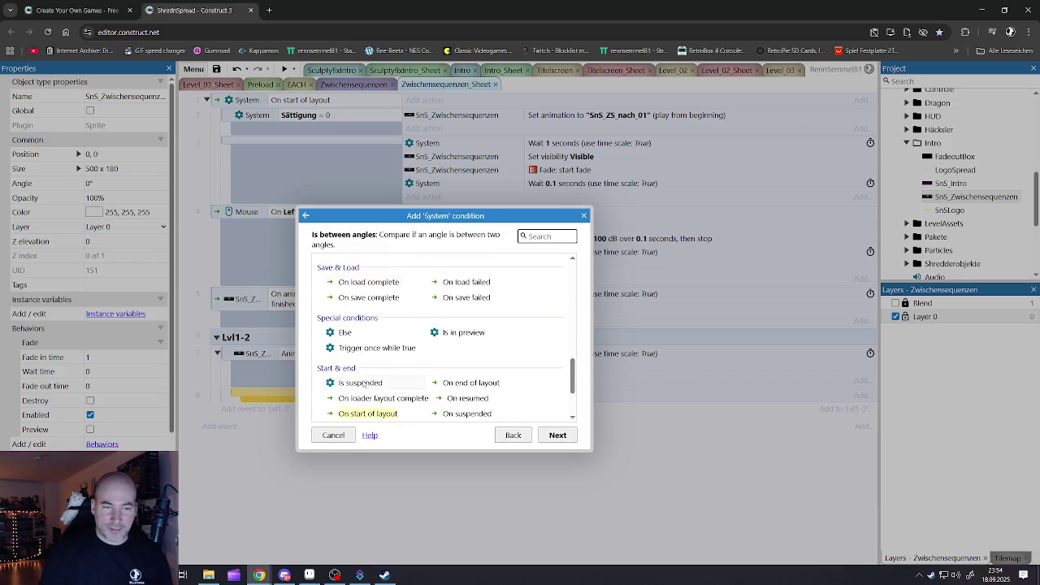
double_click(370, 309)
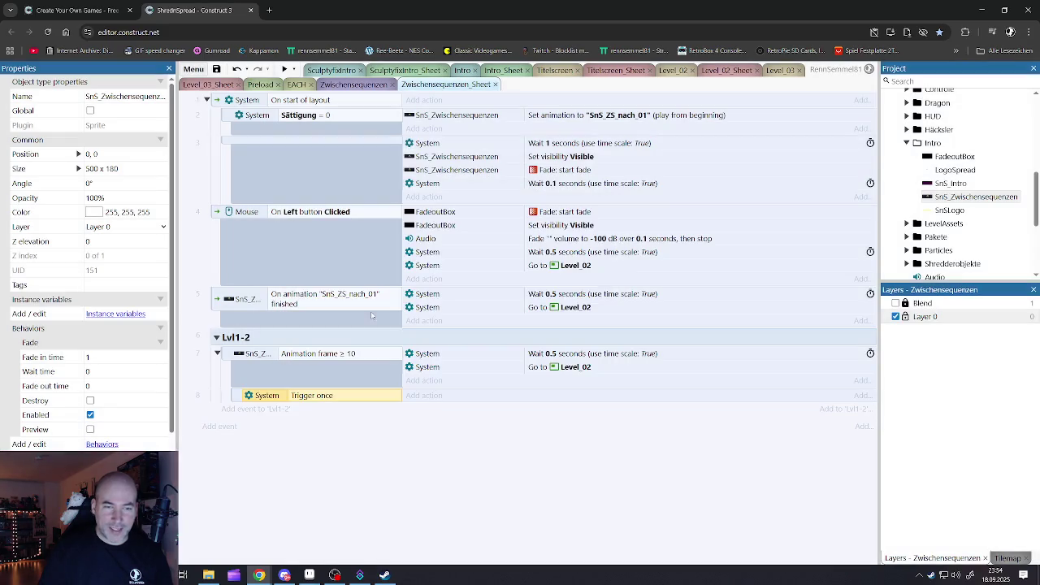
Delete the Wait 0.5 seconds and Go to Level_02 actions, then switch to Titelscreen_Sheet
left_click(434, 357)
left_click(432, 369)
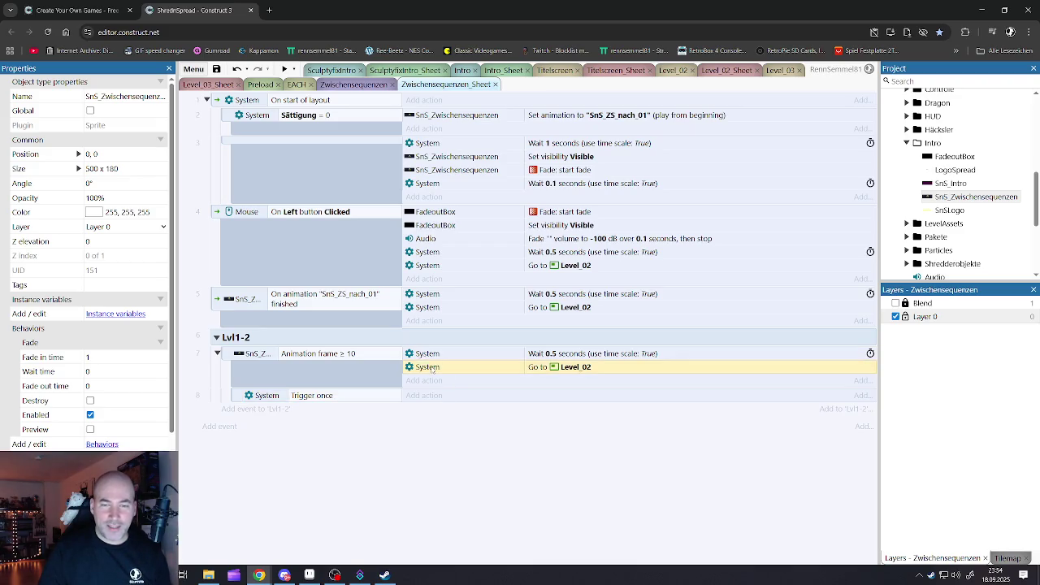
left_click(428, 357, "shift")
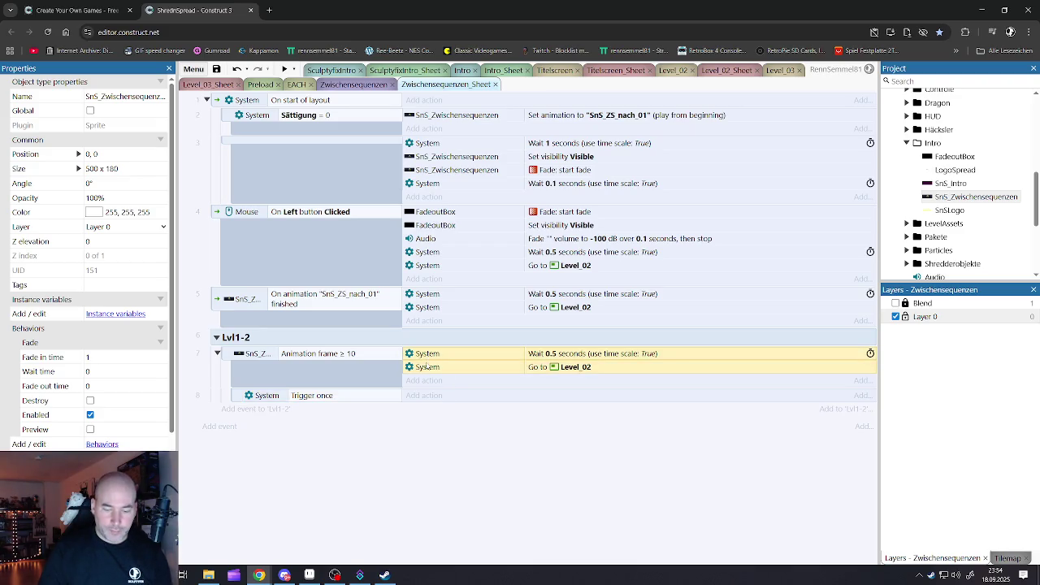
key("Delete")
left_click(425, 368)
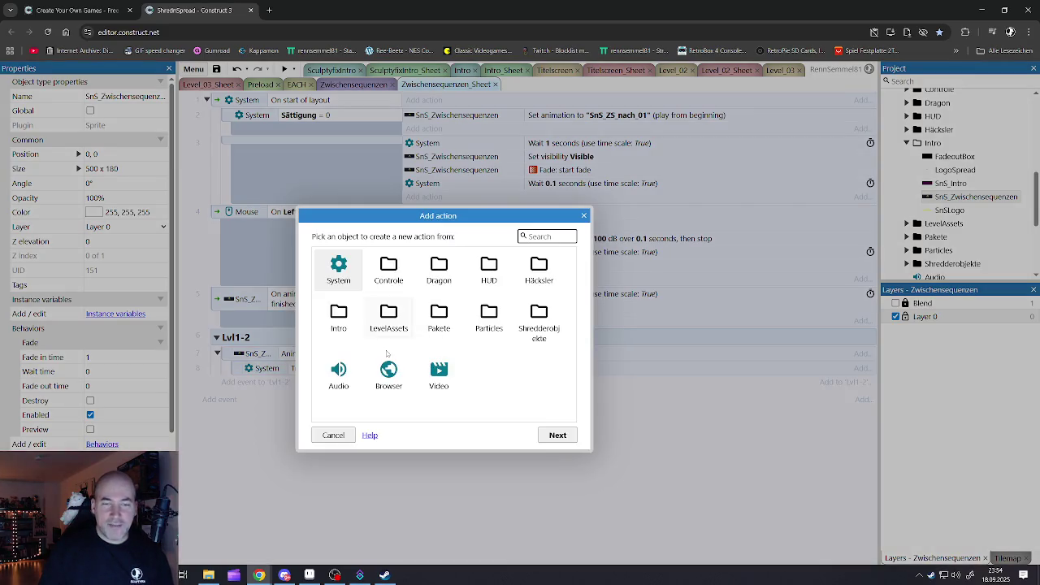
left_click(334, 435)
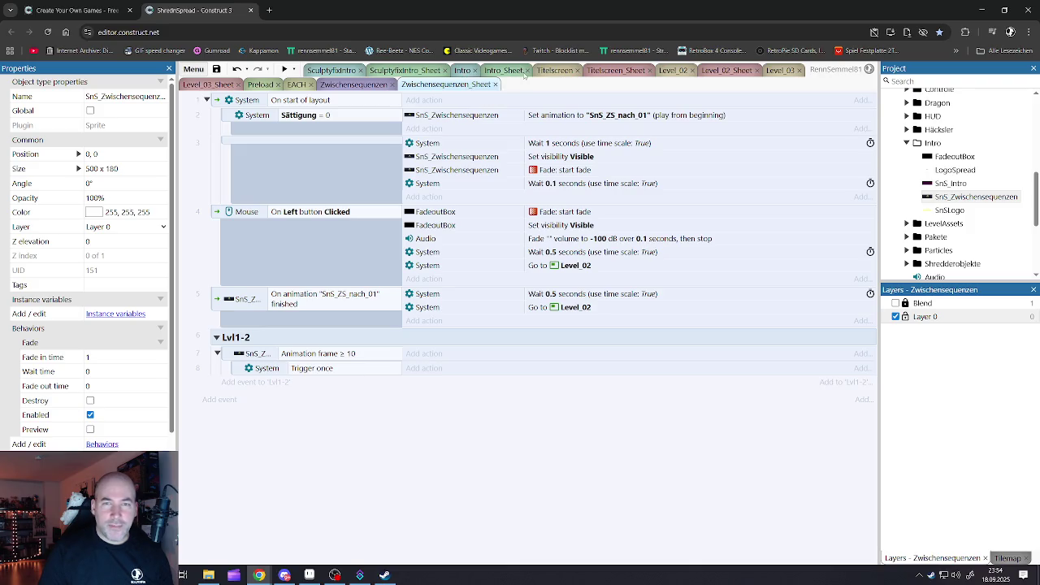
left_click(555, 70)
left_click(616, 70)
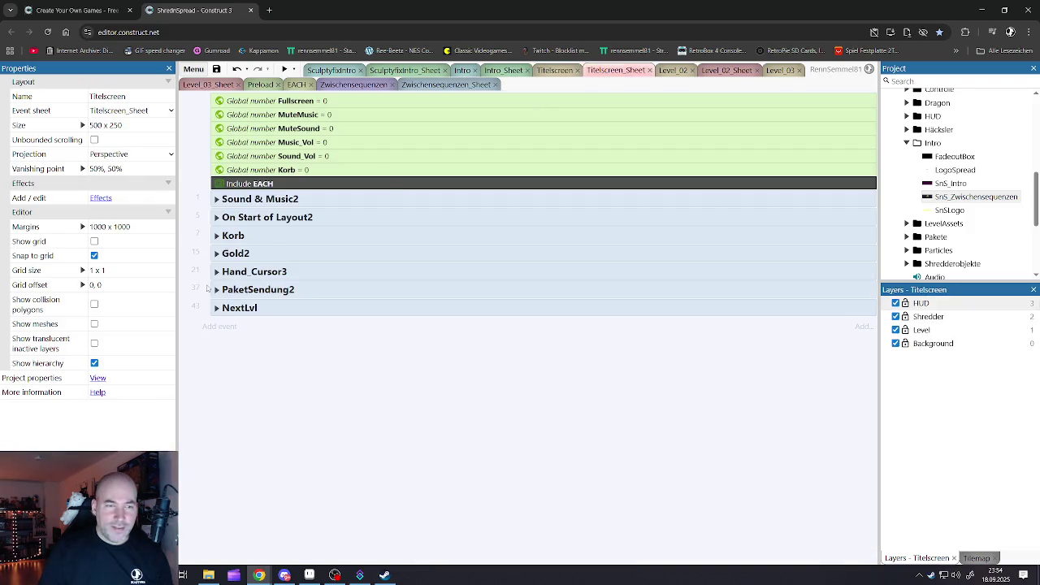
Copy event 33's Spawn particle_egg and particle_egg2 actions from the Hand_Cursor3 group
left_click(218, 273)
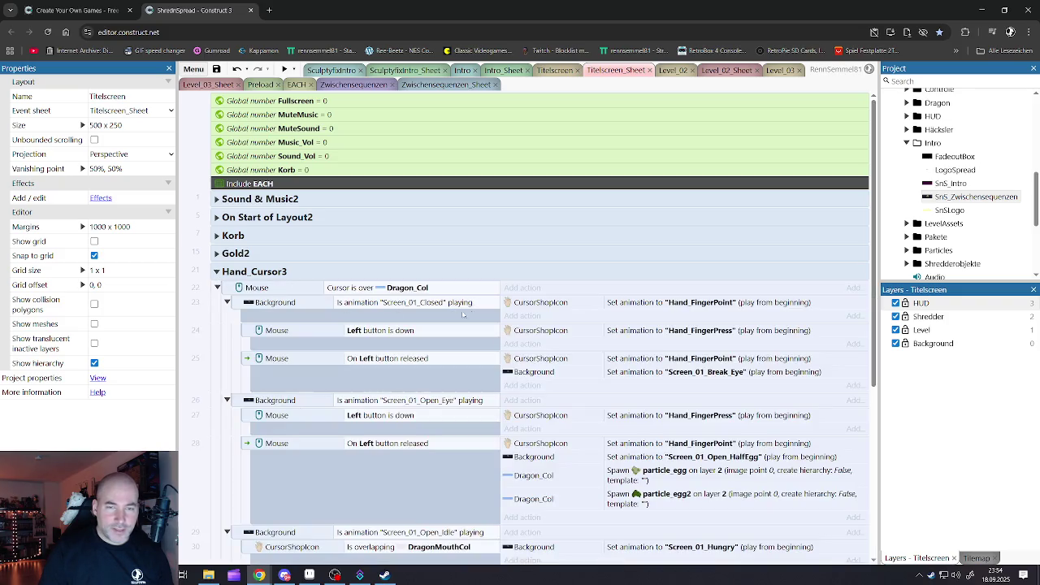
scroll(579, 322, "down", 5)
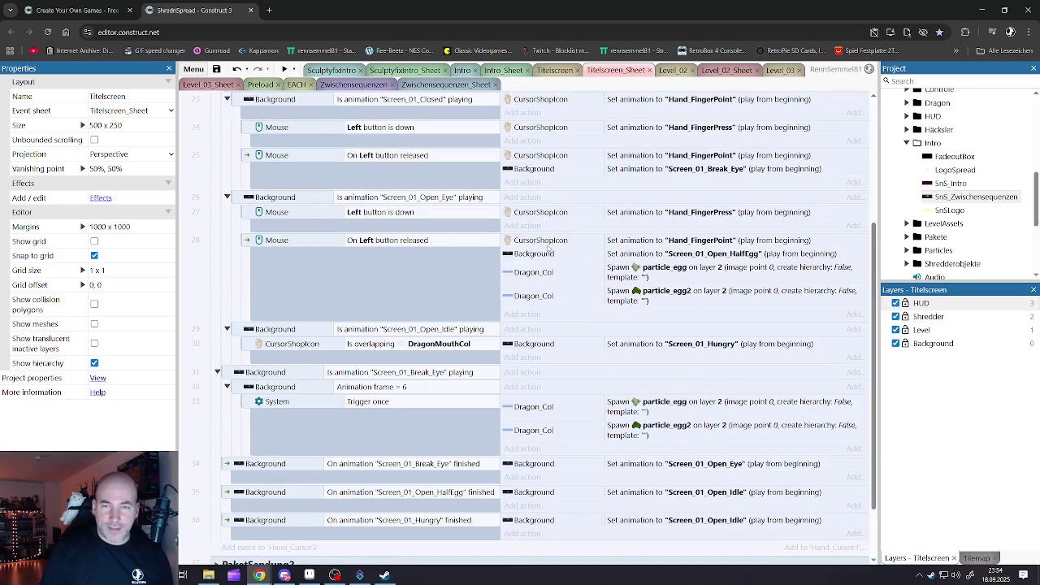
left_click(626, 402)
scroll(622, 399, "down", 2)
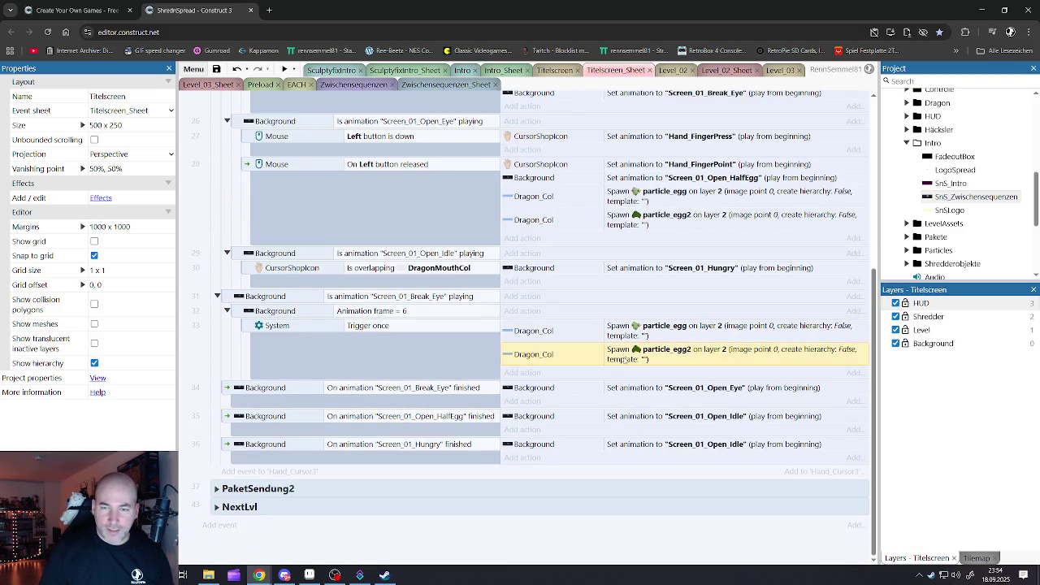
left_click(625, 355, "ctrl")
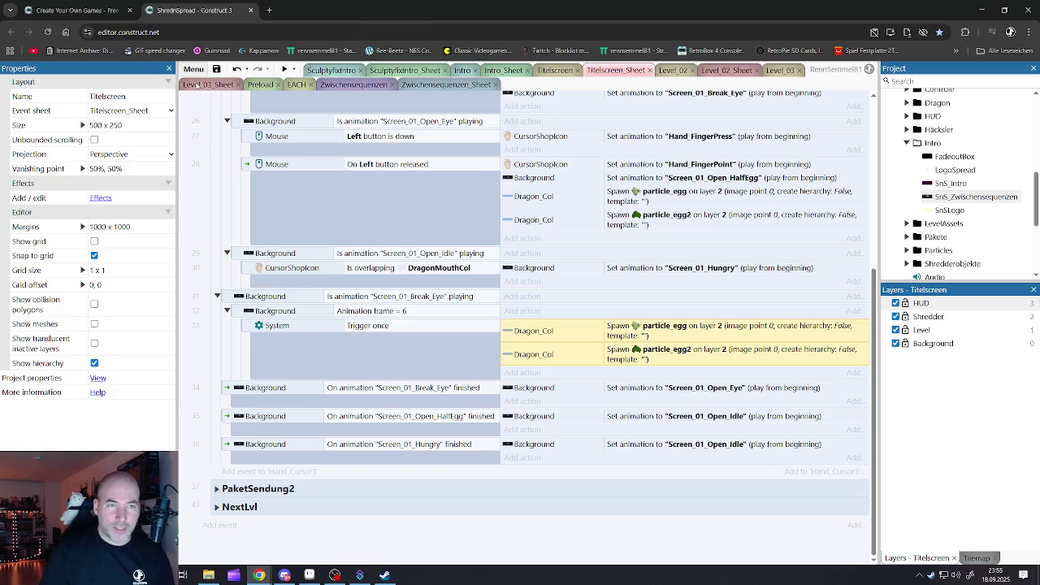
left_click(414, 85)
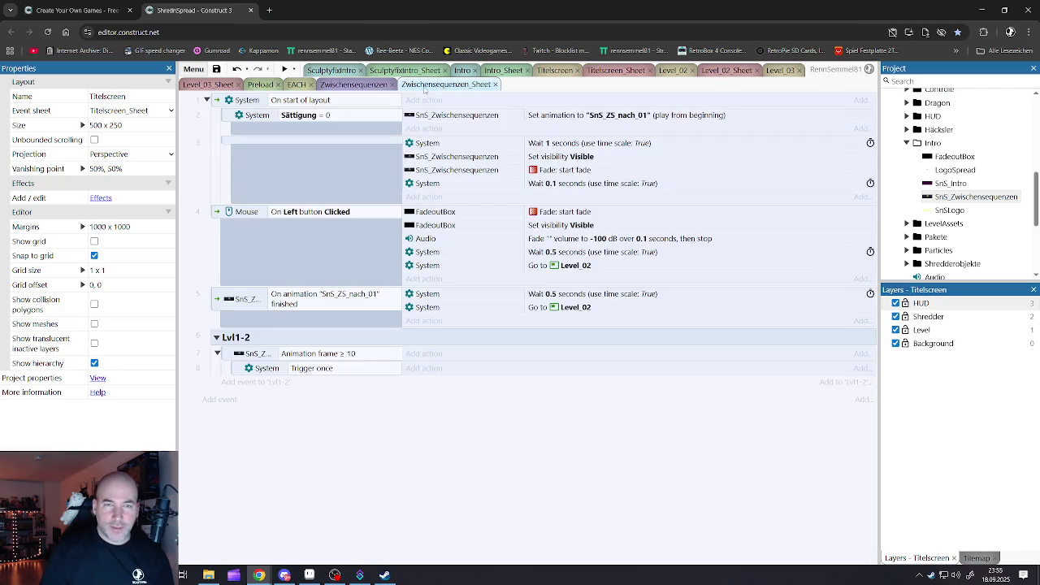
Paste the two Dragon_Col spawn actions into the Trigger once sub-event and inspect the particle_egg spawn
left_click(379, 371)
key("ctrl+v")
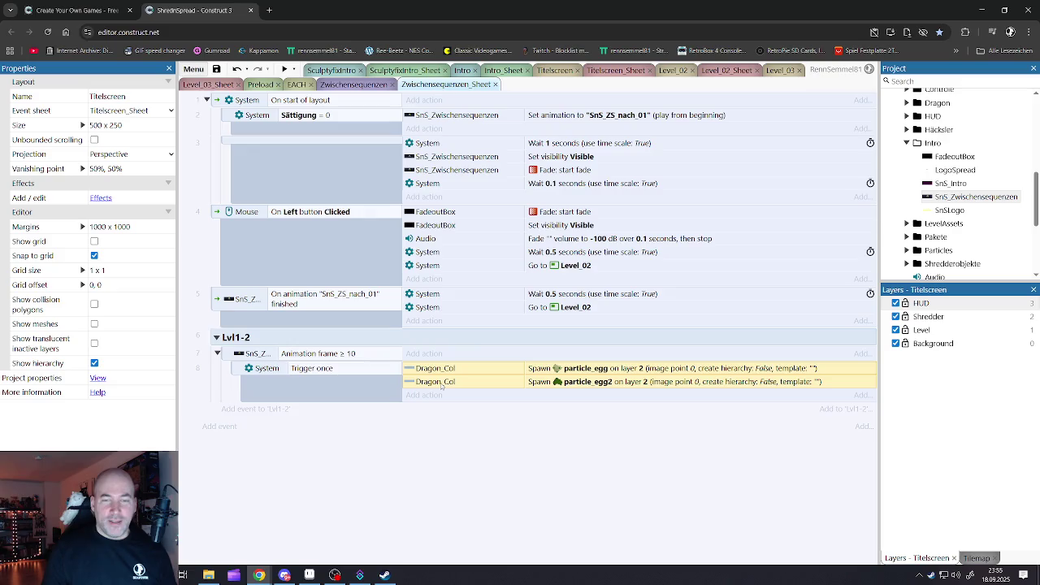
right_click(441, 387)
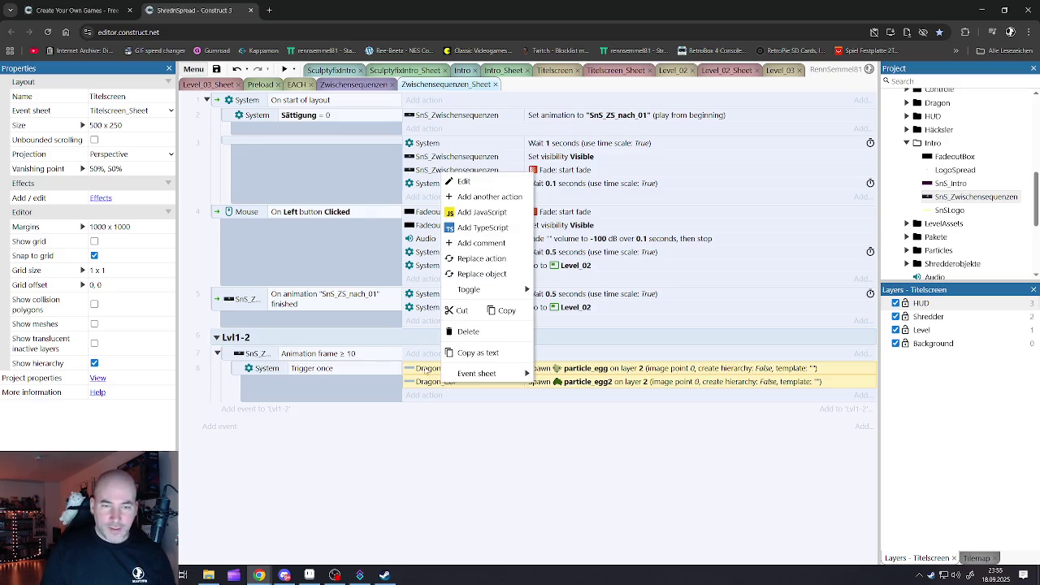
left_click(428, 370)
double_click(428, 370)
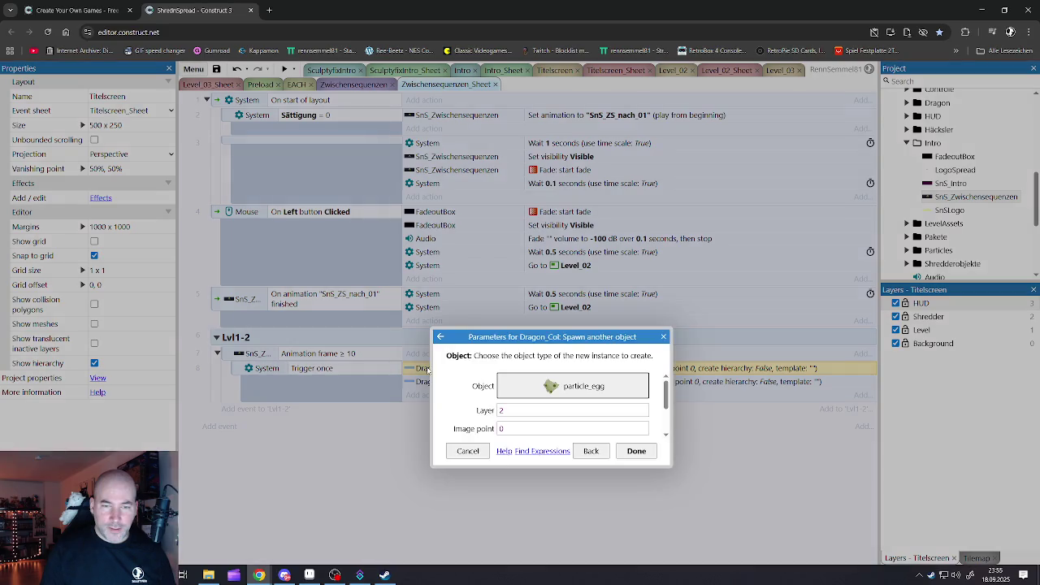
left_click(591, 452)
left_click(347, 439)
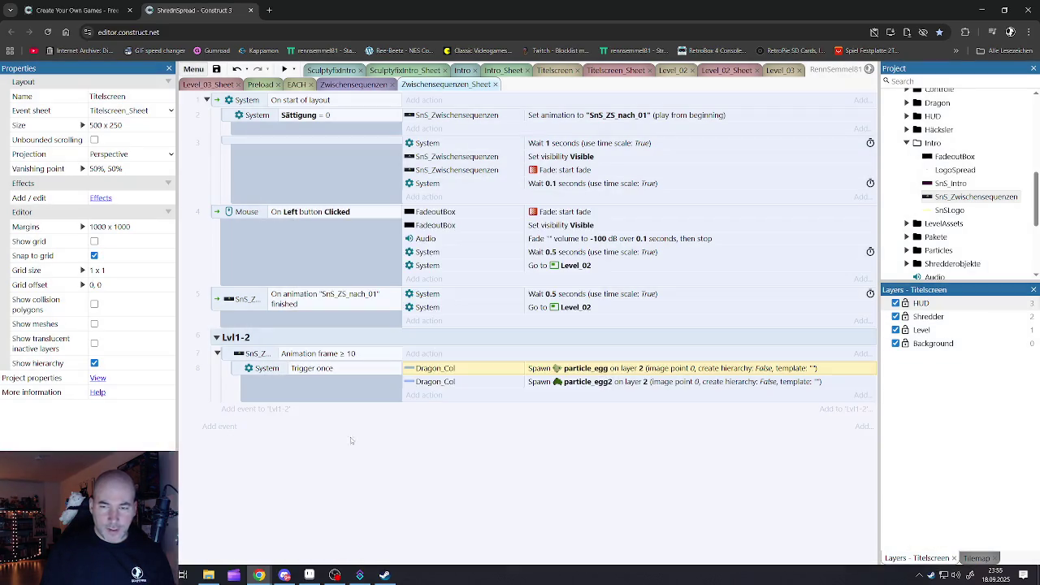
Reopen the particle_egg spawn settings, back out through the object list, and cancel unchanged
double_click(476, 371)
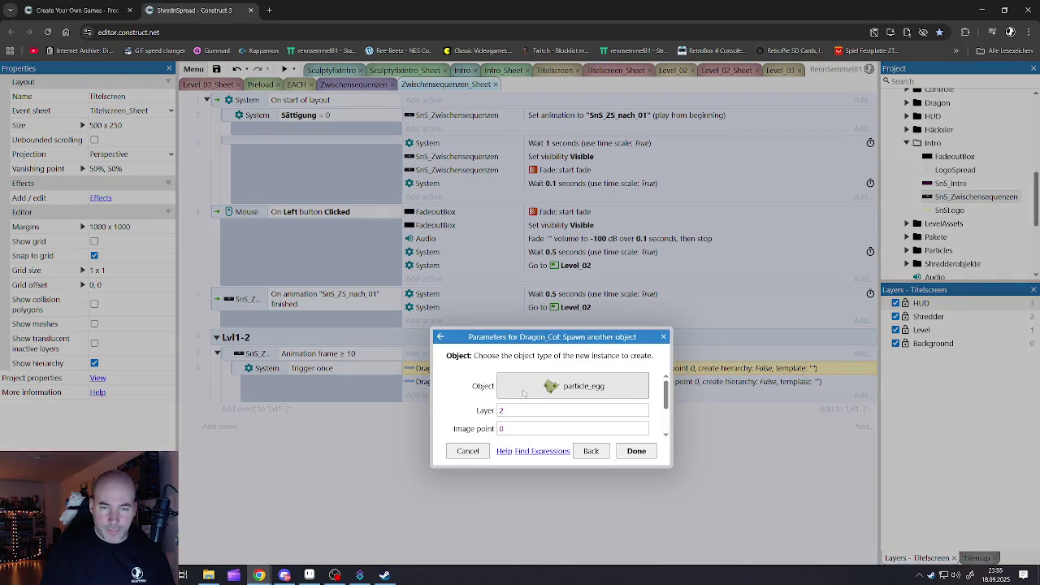
left_click(591, 452)
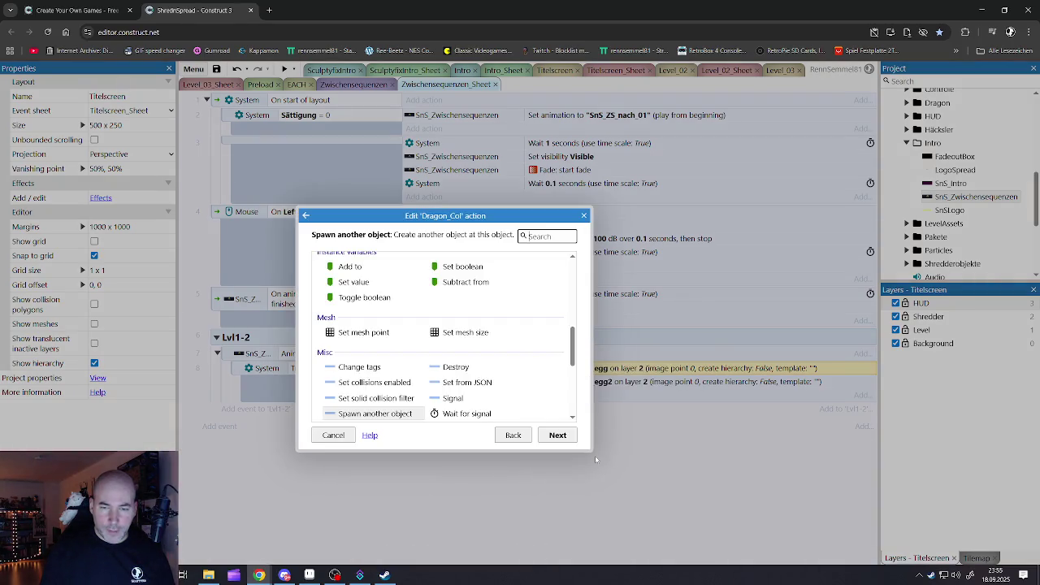
left_click(511, 436)
left_click(349, 282)
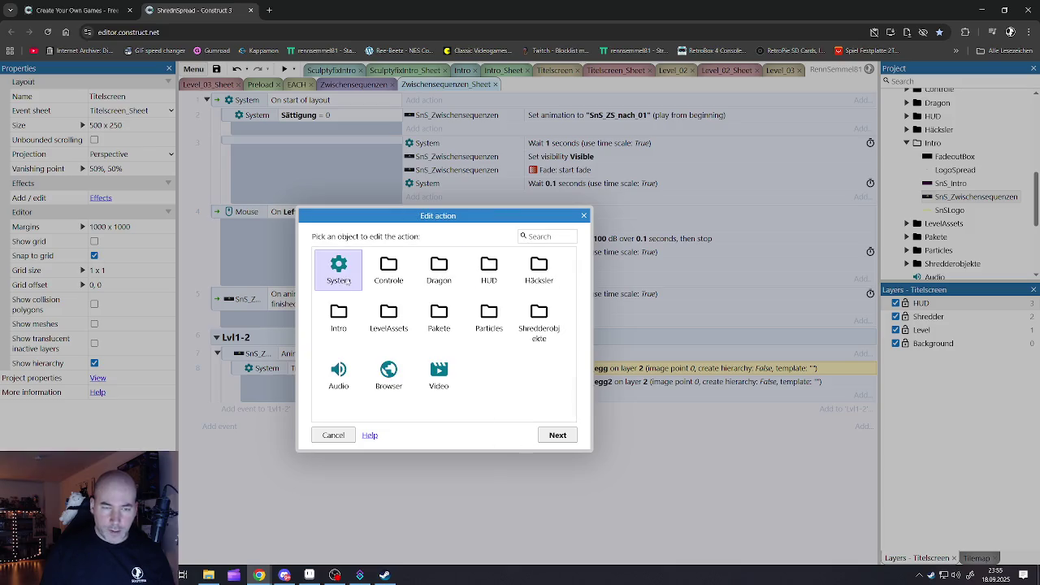
left_click(333, 435)
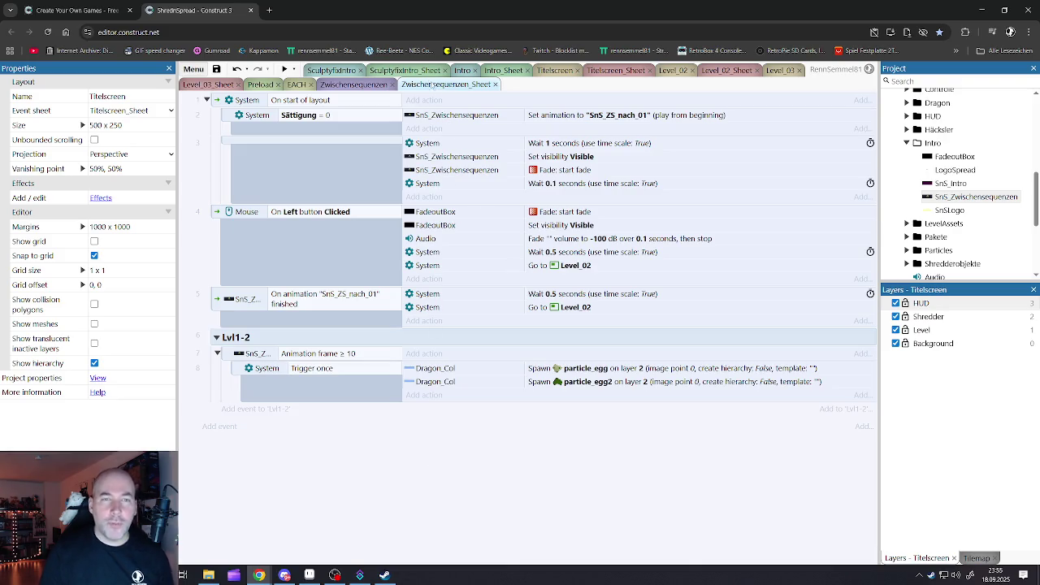
left_click(553, 70)
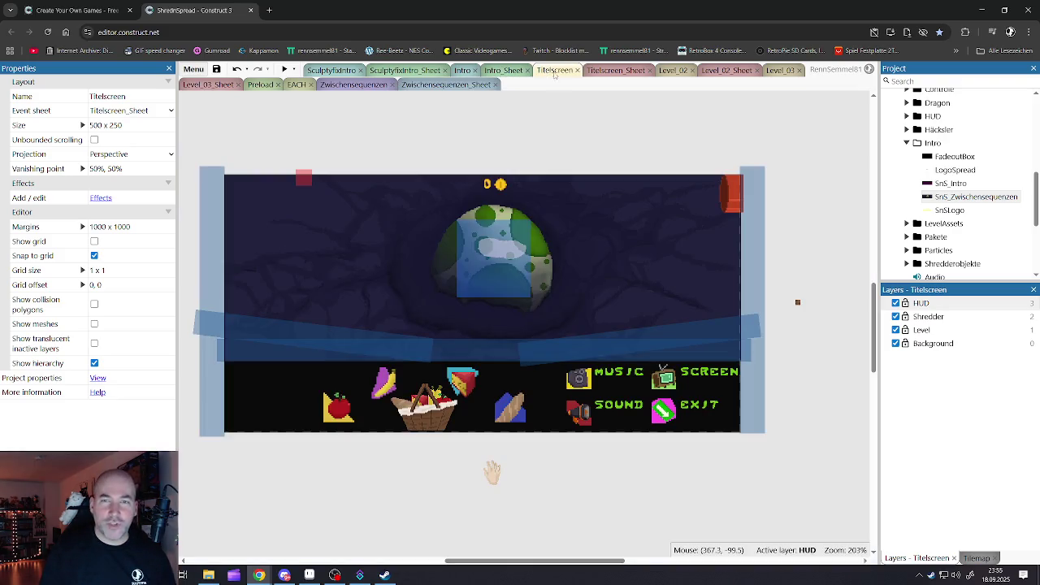
Check Dragon_Col on the title screen, then open the Zwischensequenzen cutscene layout
left_click(478, 274)
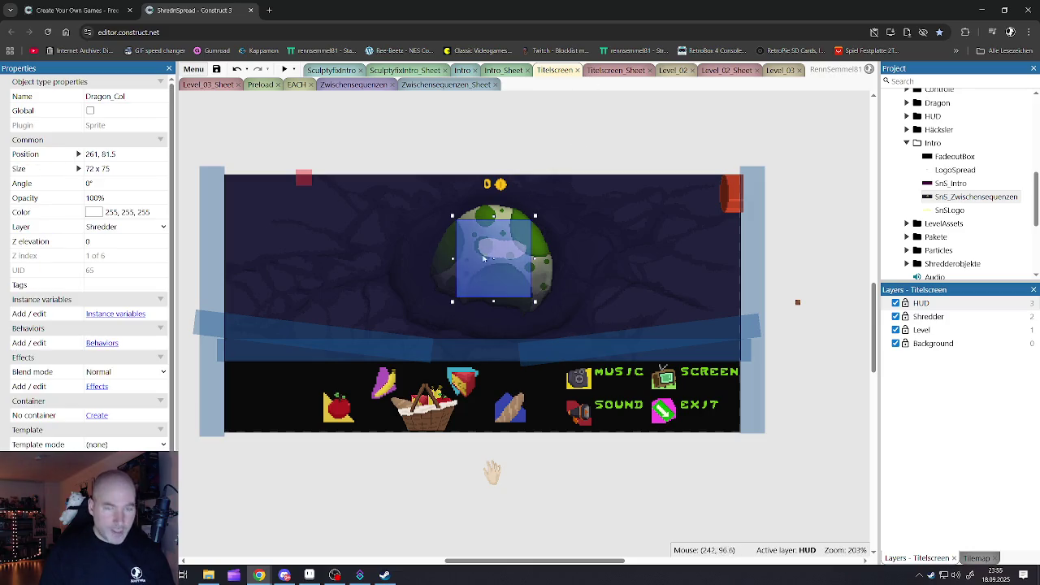
left_click(455, 134)
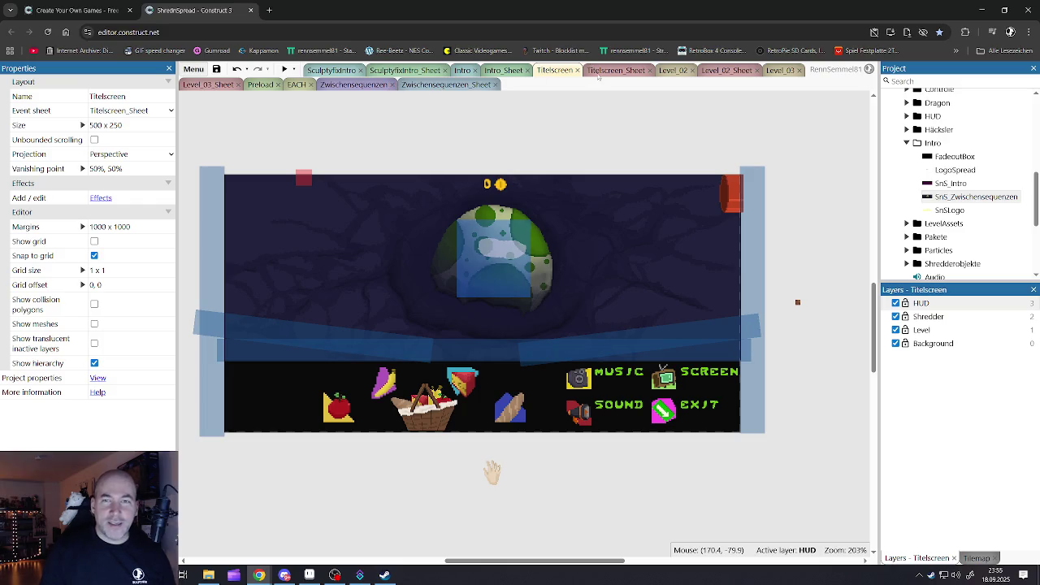
left_click(599, 72)
left_click(672, 70)
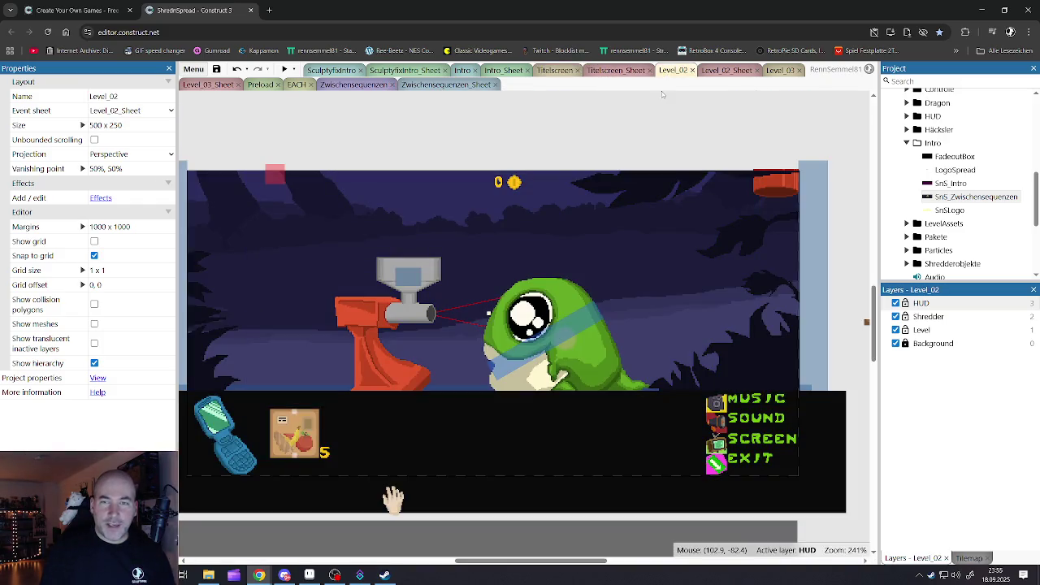
left_click(353, 85)
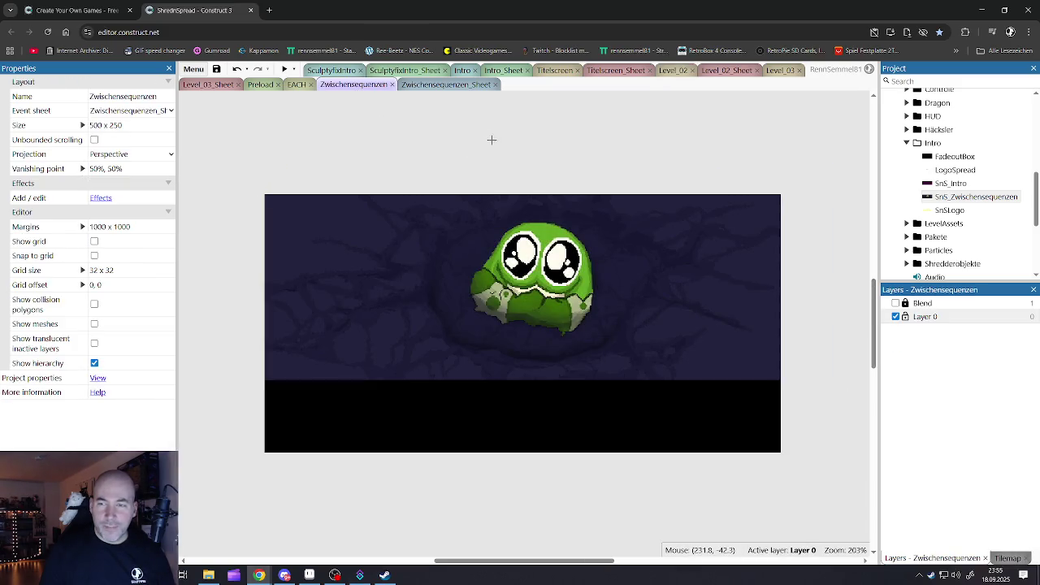
Place a Dragon_Col instance on the hatched dragon, shrunk to about 16x15
left_click(492, 139)
mouse_move(451, 97)
left_mouse_down()
mouse_move(506, 167)
mouse_move(546, 273)
mouse_move(528, 328)
left_mouse_up()
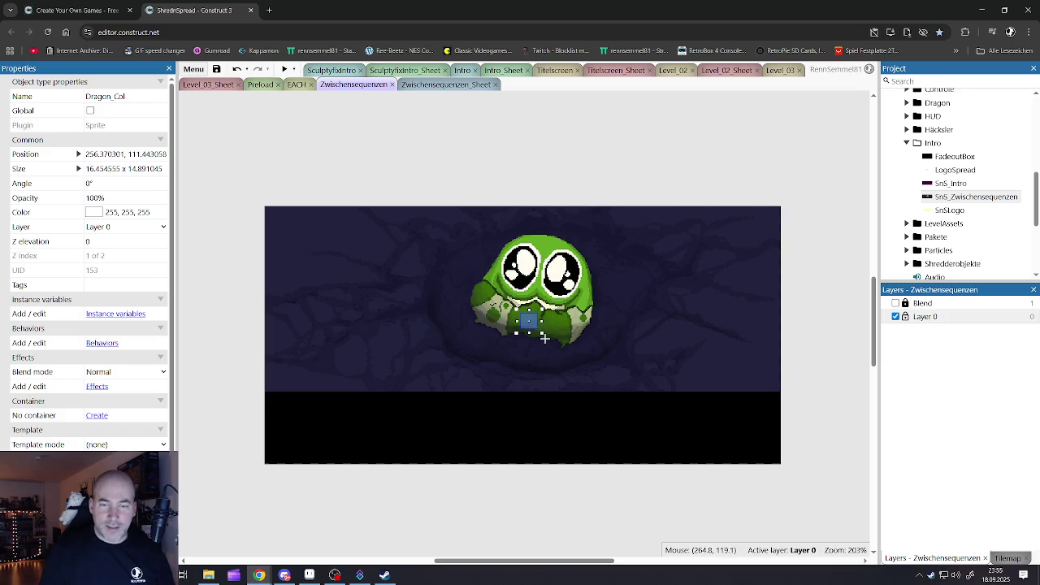
left_click(495, 471)
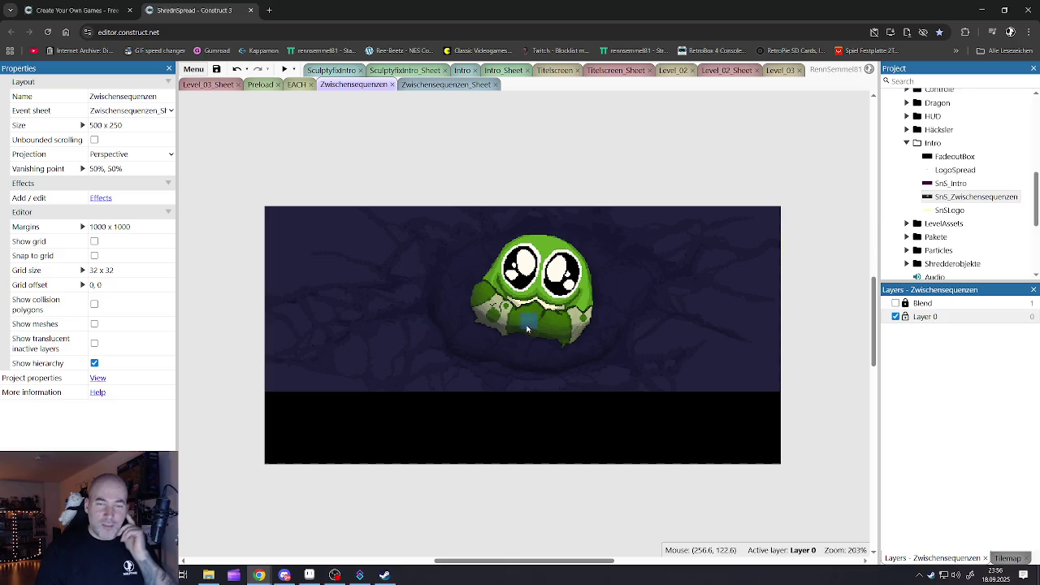
left_click(408, 86)
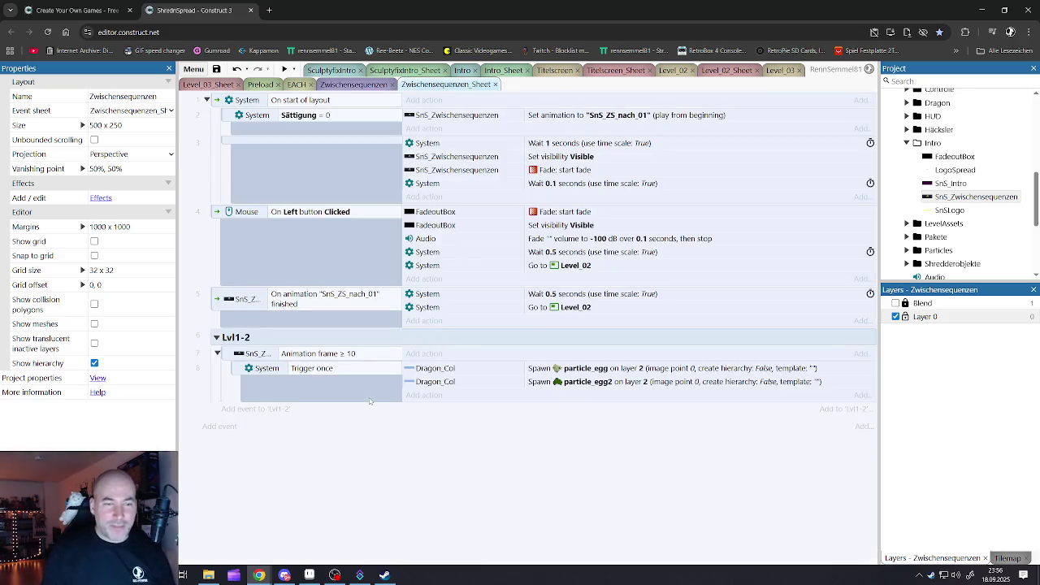
Inspect the Trigger once and particle_egg2 spawn rows, then return to the Zwischensequenzen and Titelscreen layouts
left_click(327, 370)
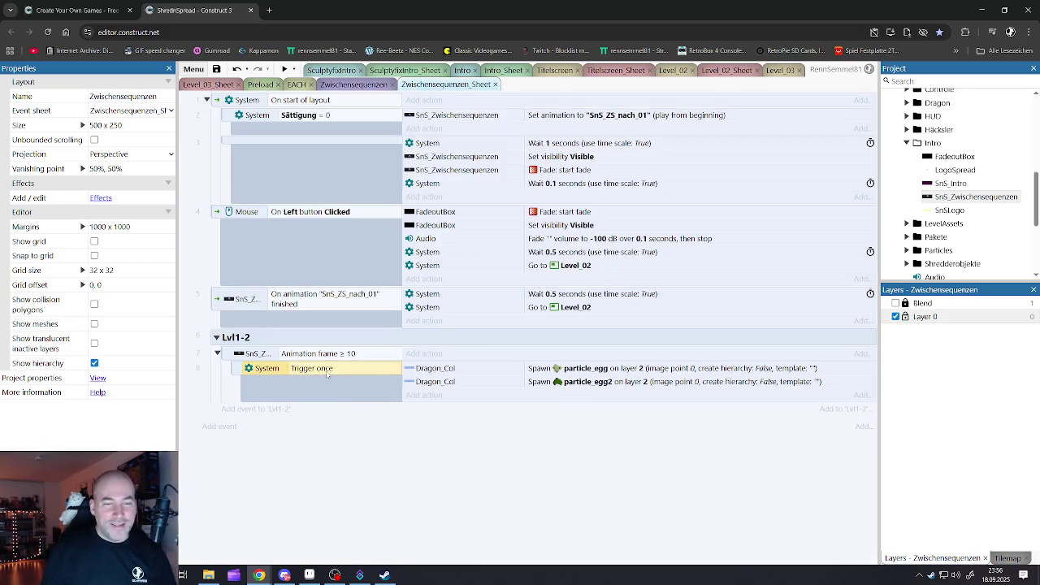
left_click(457, 371)
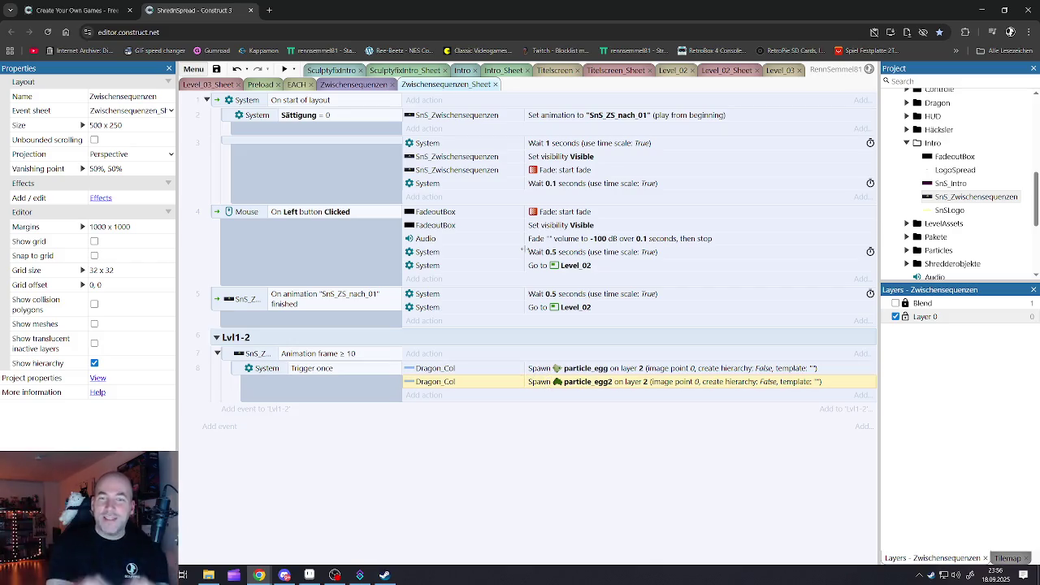
left_click(557, 442)
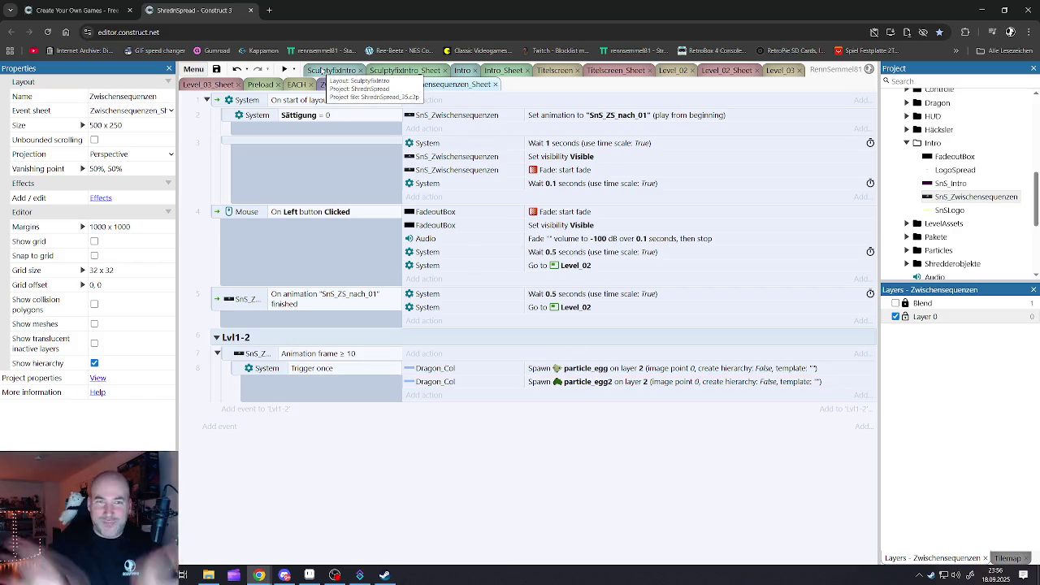
left_click(330, 87)
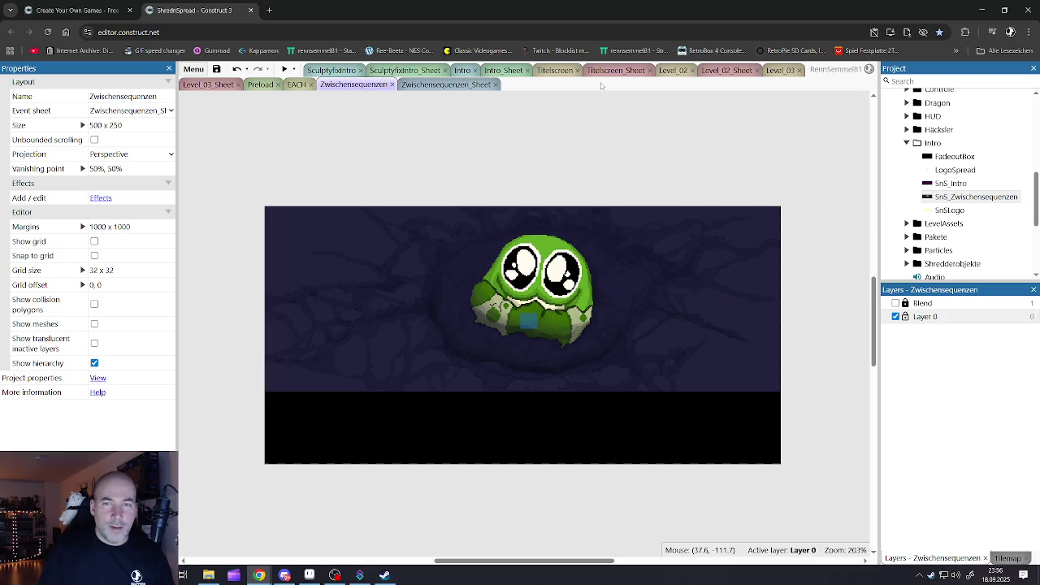
left_click(557, 71)
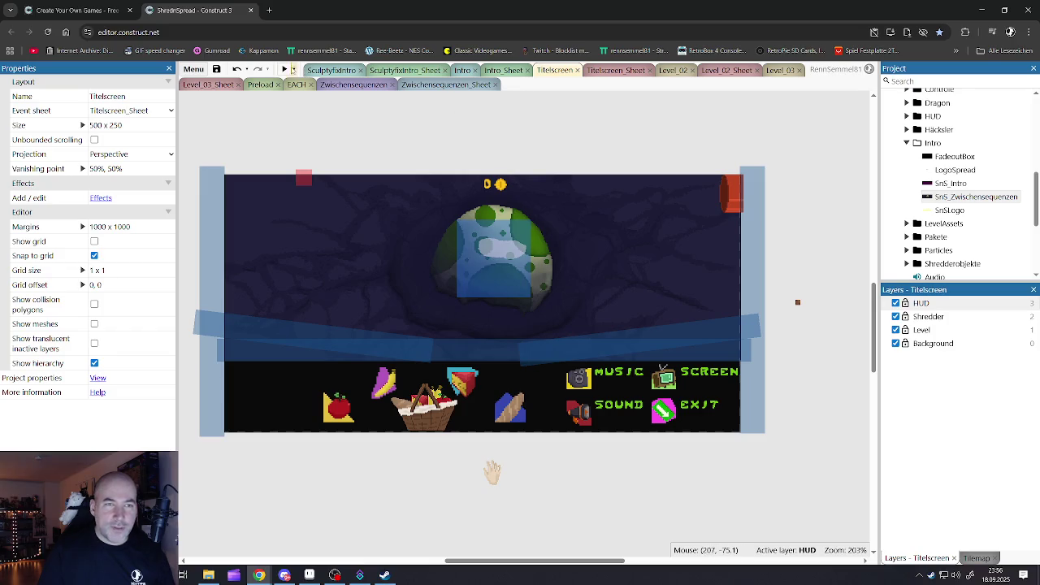
Save the project, preview it maximized from the title screen, and tap the egg until it hatches
left_click(218, 71)
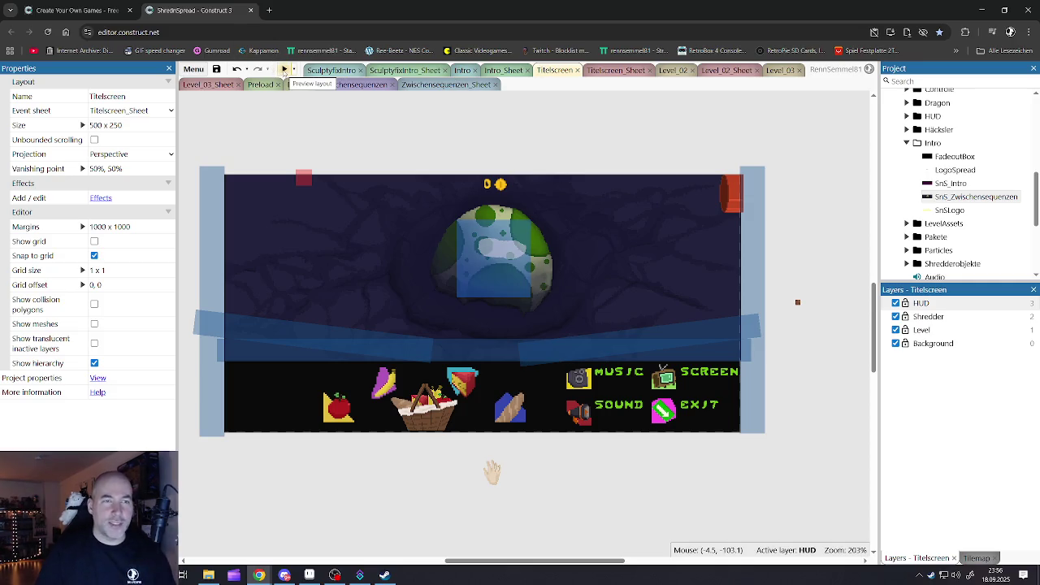
left_click(284, 70)
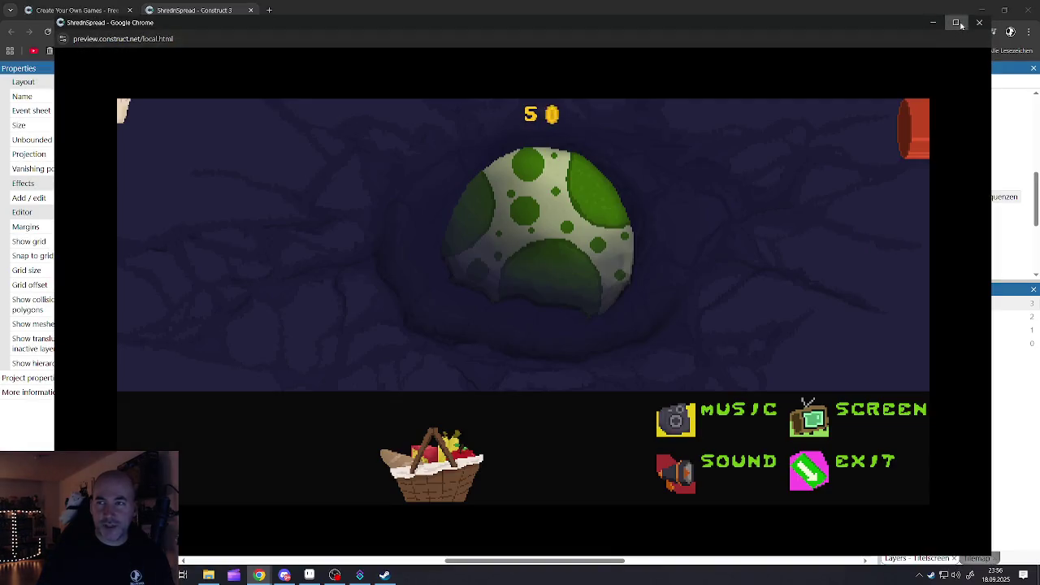
left_click(957, 23)
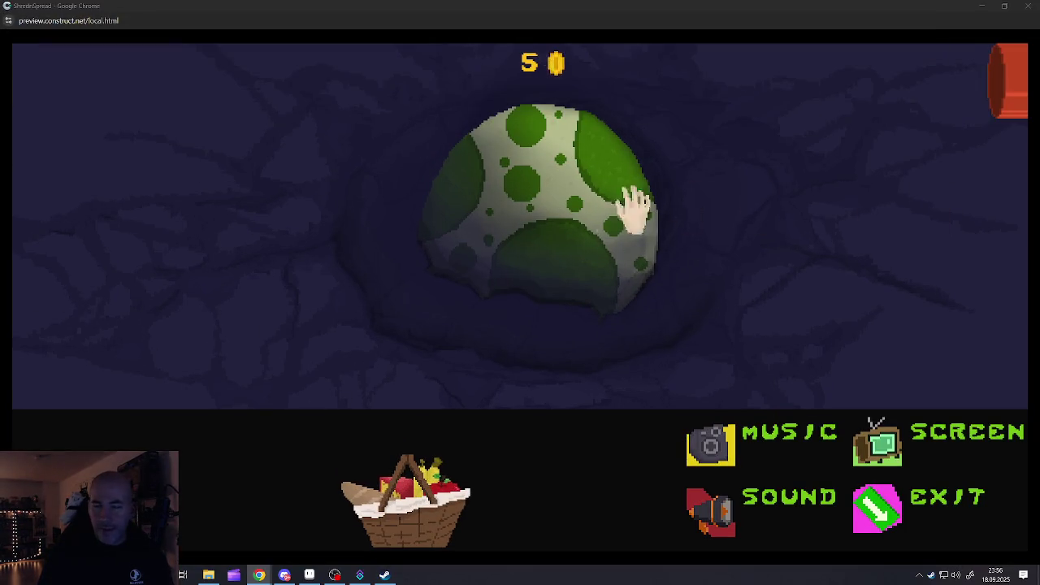
left_click(559, 244)
left_click(550, 239)
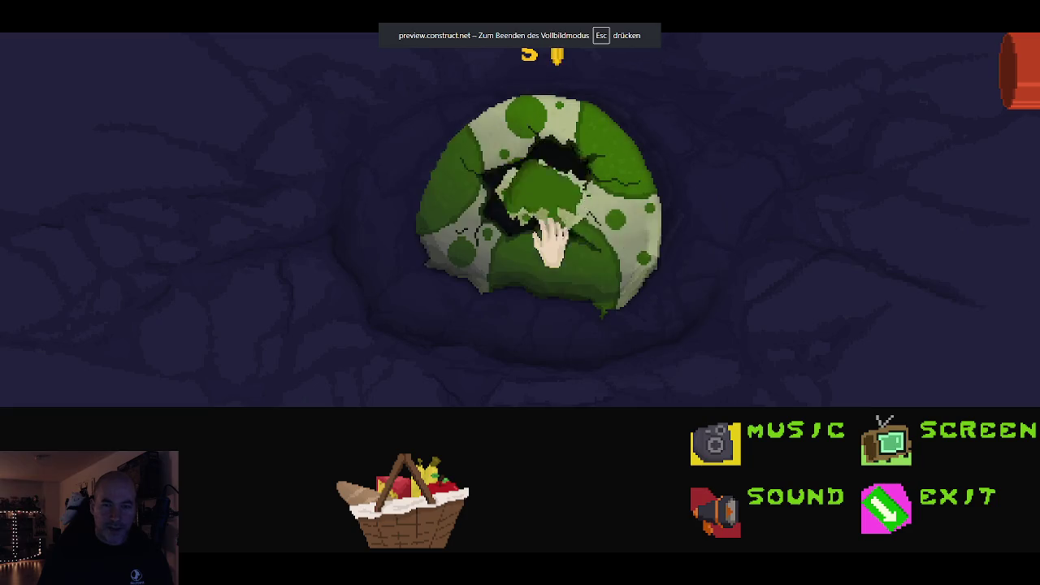
left_click(534, 216)
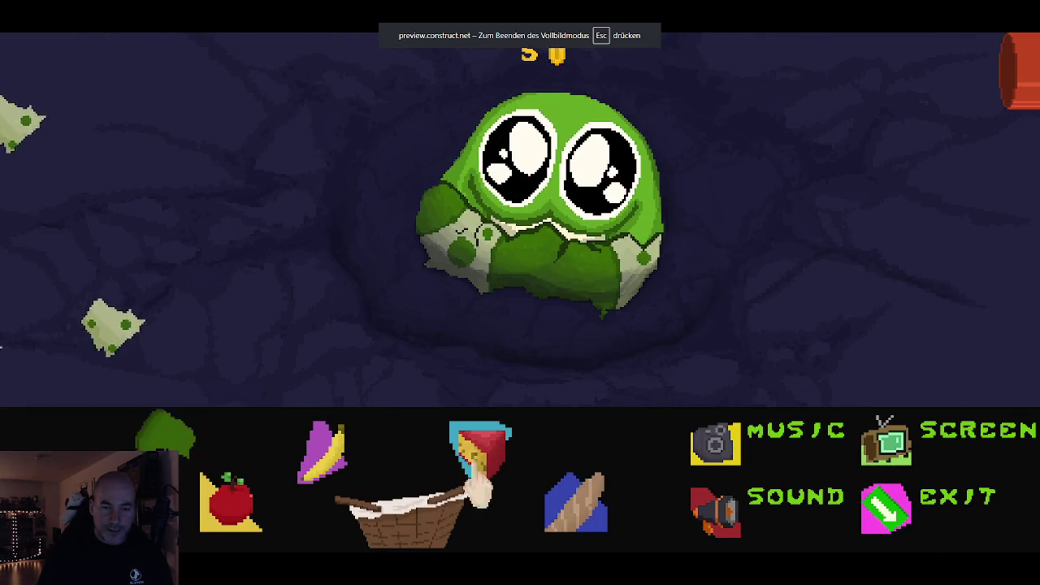
Feed the creature bread, banana, cheese and apple, then close the game preview
left_click(480, 451)
left_click(317, 443)
left_click(233, 504)
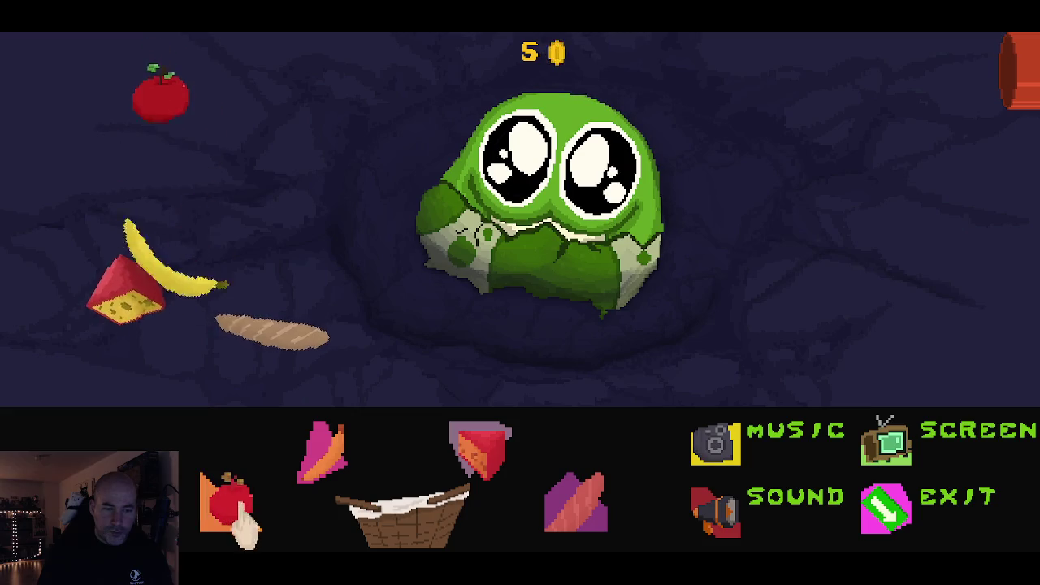
left_click_drag(272, 341, 447, 255)
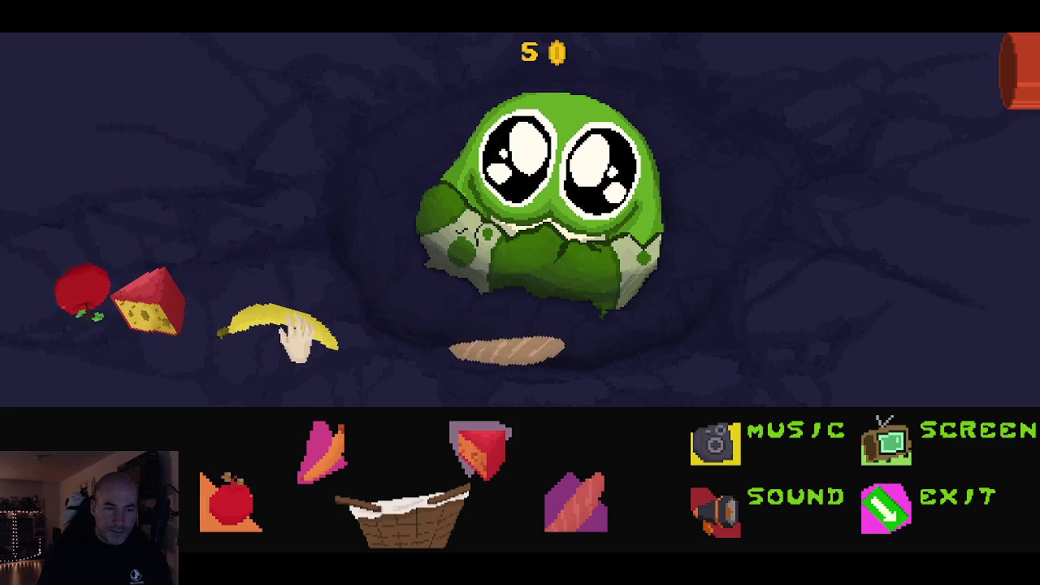
mouse_move(298, 337)
left_mouse_down()
mouse_move(367, 324)
mouse_move(543, 187)
left_mouse_up()
left_click_drag(487, 349, 557, 186)
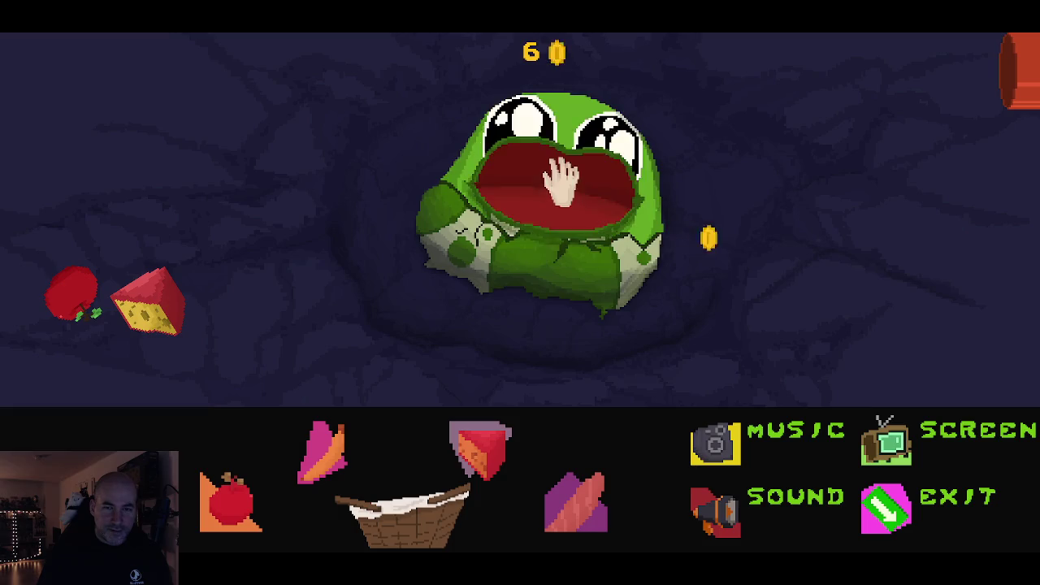
left_click_drag(155, 313, 520, 225)
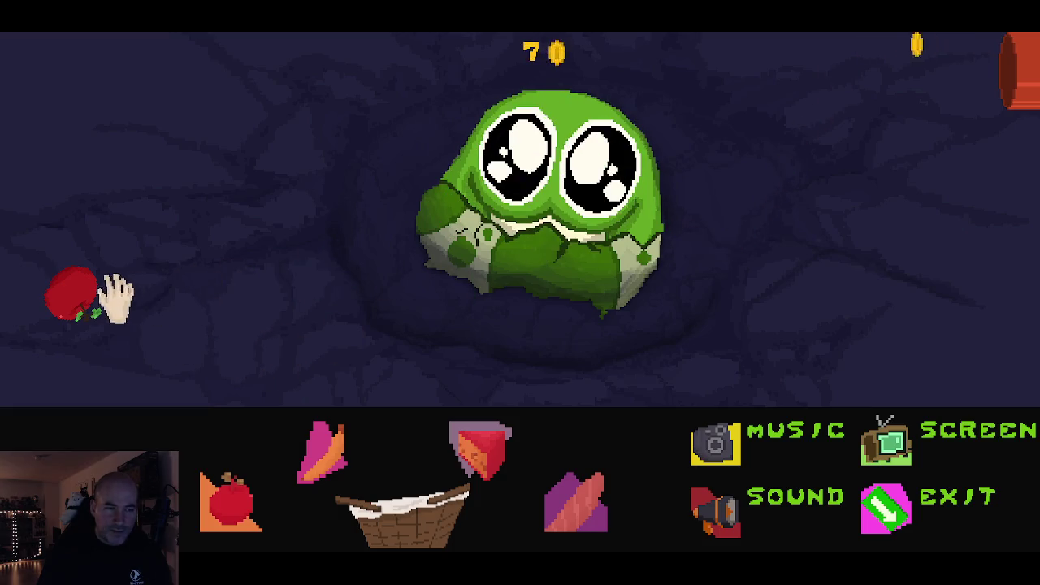
mouse_move(103, 295)
left_mouse_down()
mouse_move(370, 268)
mouse_move(564, 167)
left_mouse_up()
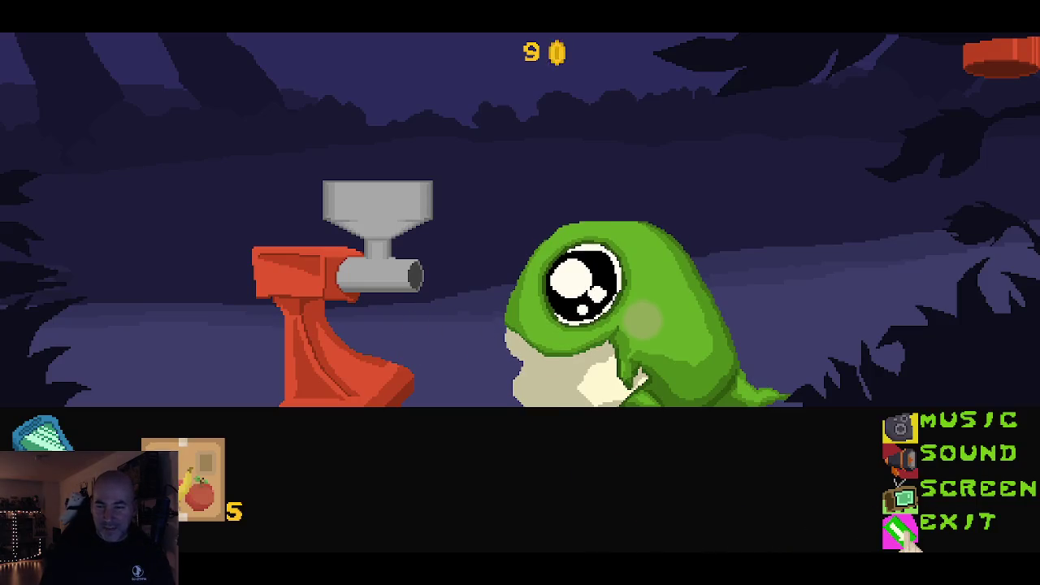
left_click(902, 537)
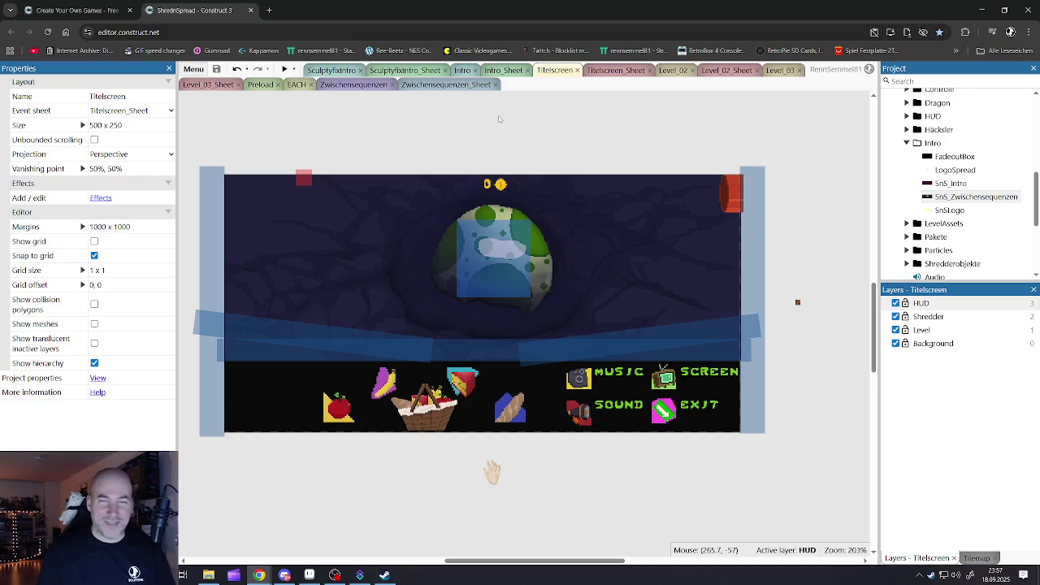
Go to Titelscreen_Sheet and open the SnS_Zwischensequenzen animation frames
left_click(506, 73)
left_click(553, 72)
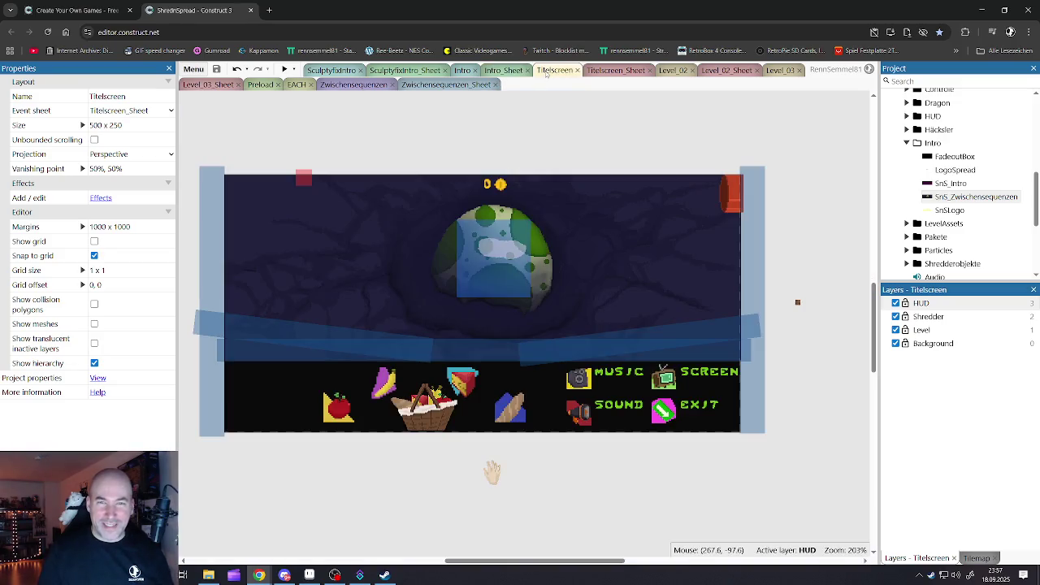
left_click(603, 72)
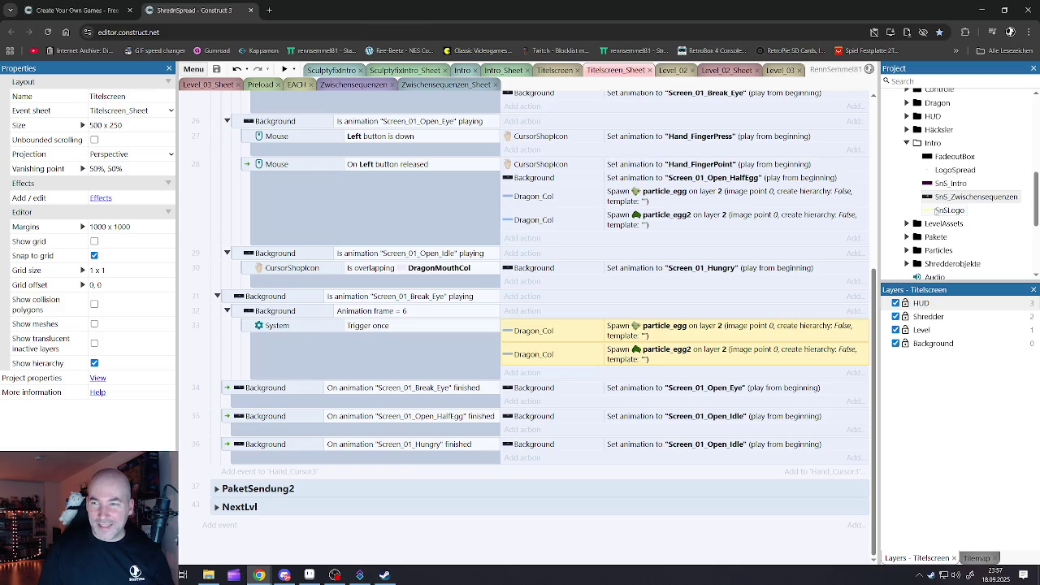
double_click(968, 196)
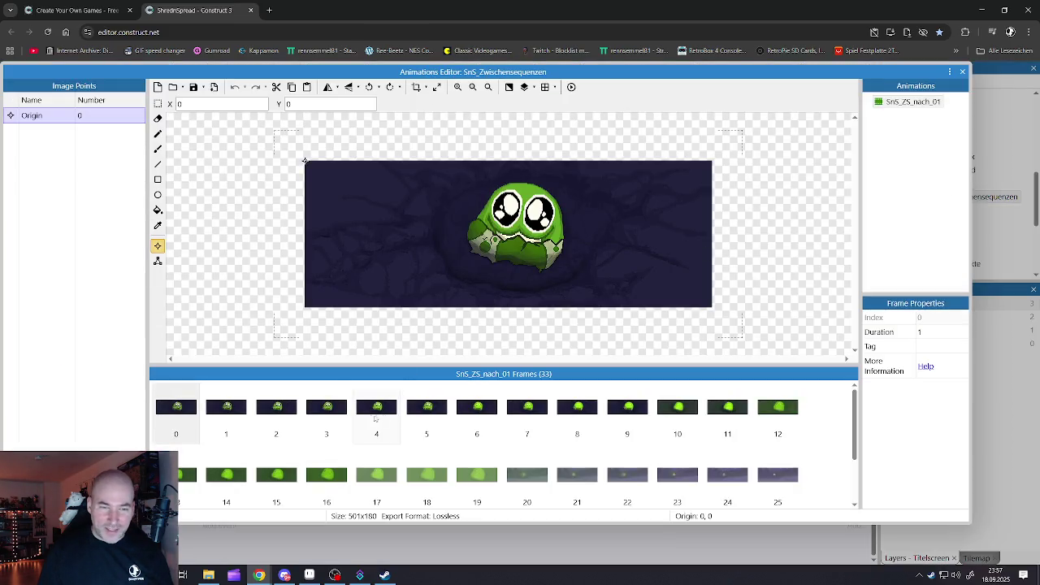
Step through the hatching animation from frame 1 to frame 12
left_click(227, 410)
left_click(276, 411)
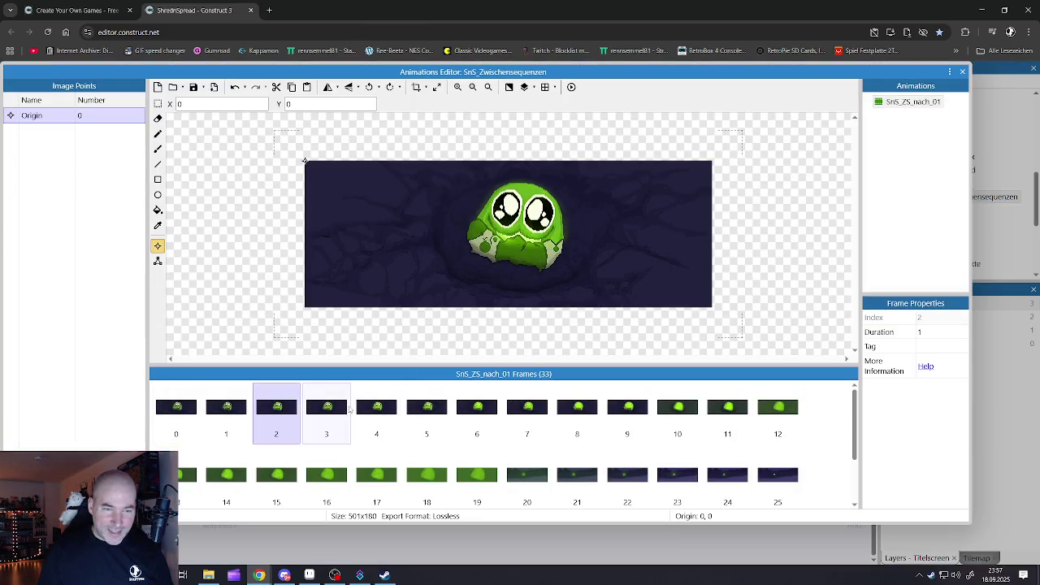
left_click(327, 410)
left_click(376, 410)
left_click(427, 410)
left_click(477, 410)
left_click(527, 410)
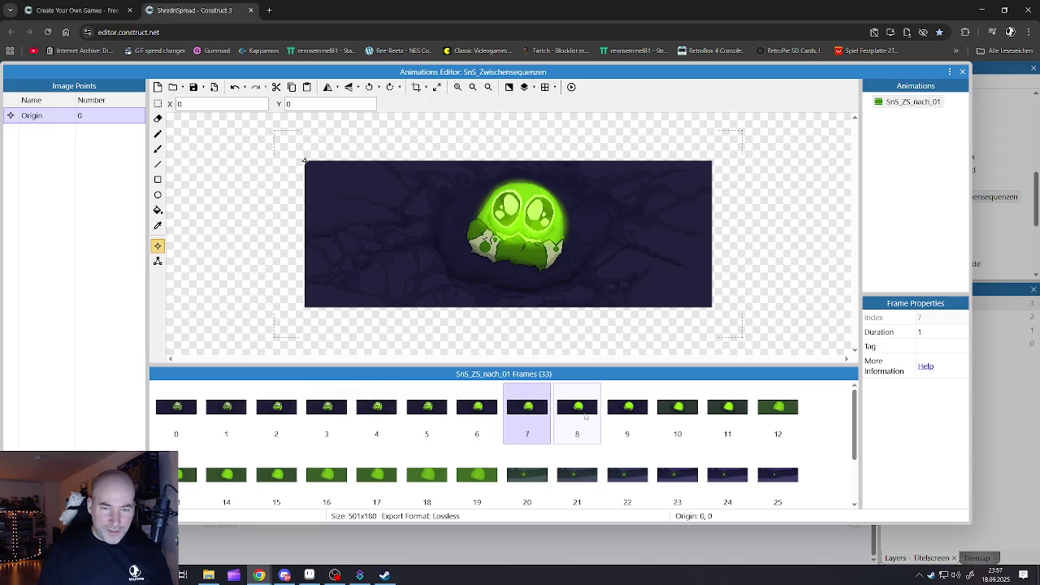
left_click(586, 417)
left_click(627, 416)
left_click(678, 418)
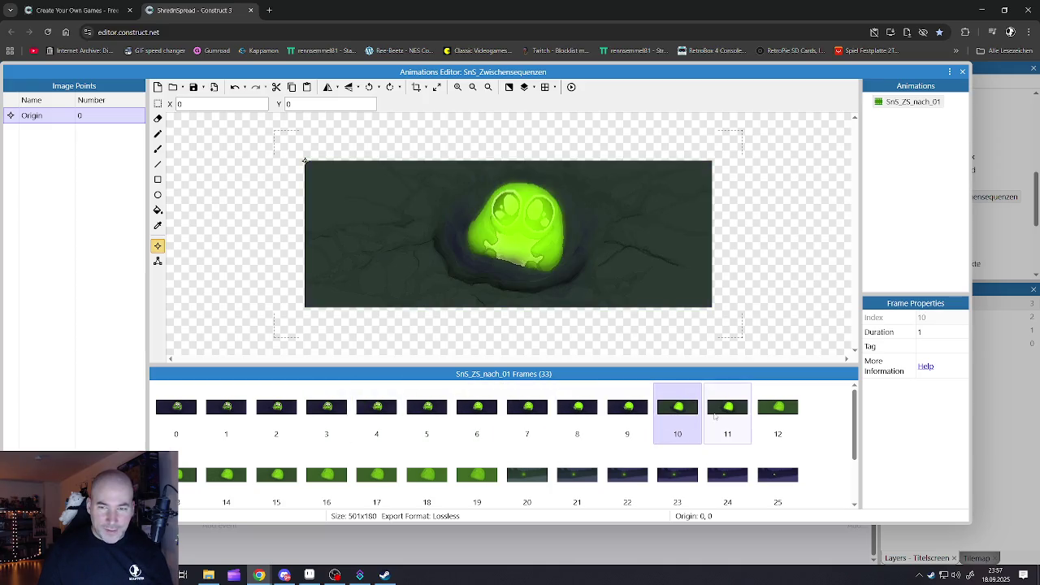
left_click(729, 409)
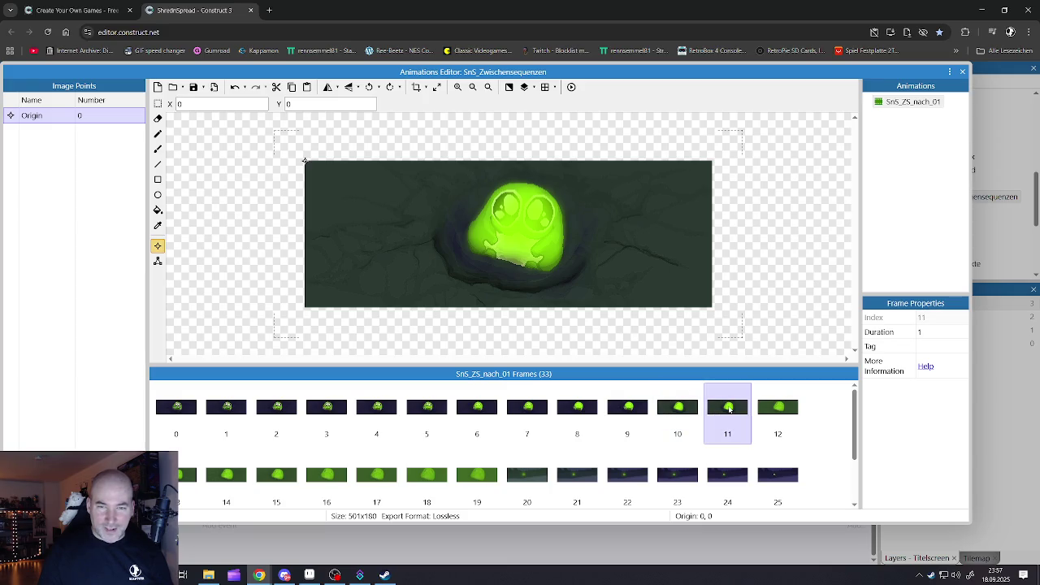
left_click(786, 412)
Compare frames 9 and 10, close the editor, and inspect the Trigger once condition
left_click(735, 413)
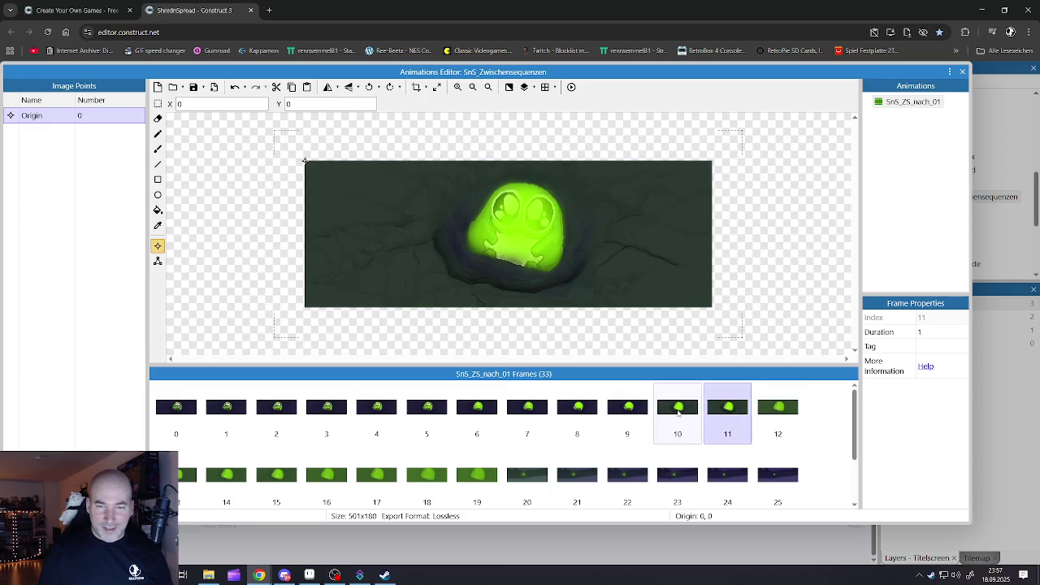
left_click(678, 413)
left_click(624, 413)
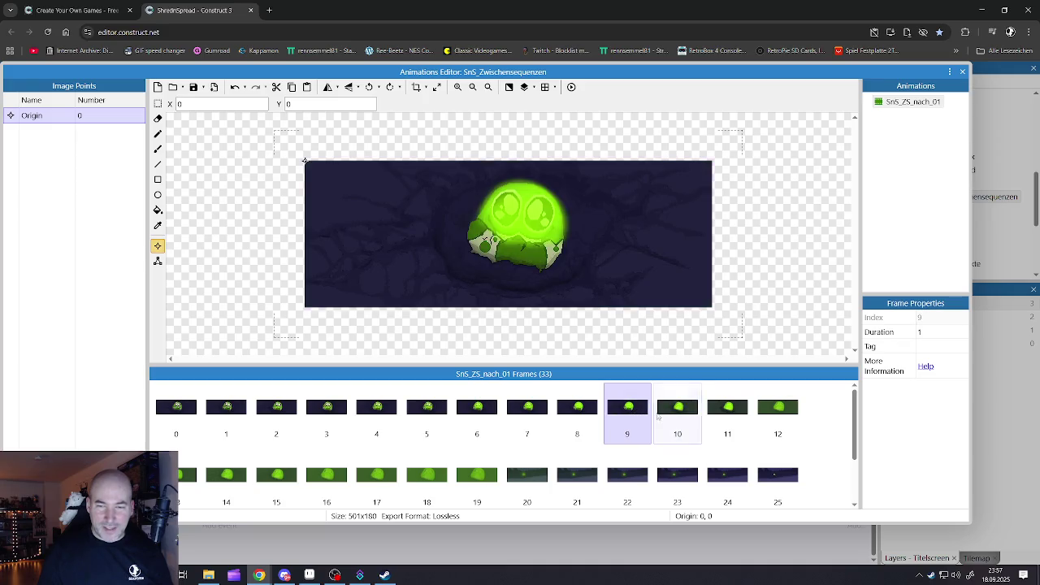
left_click(690, 412)
left_click(623, 413)
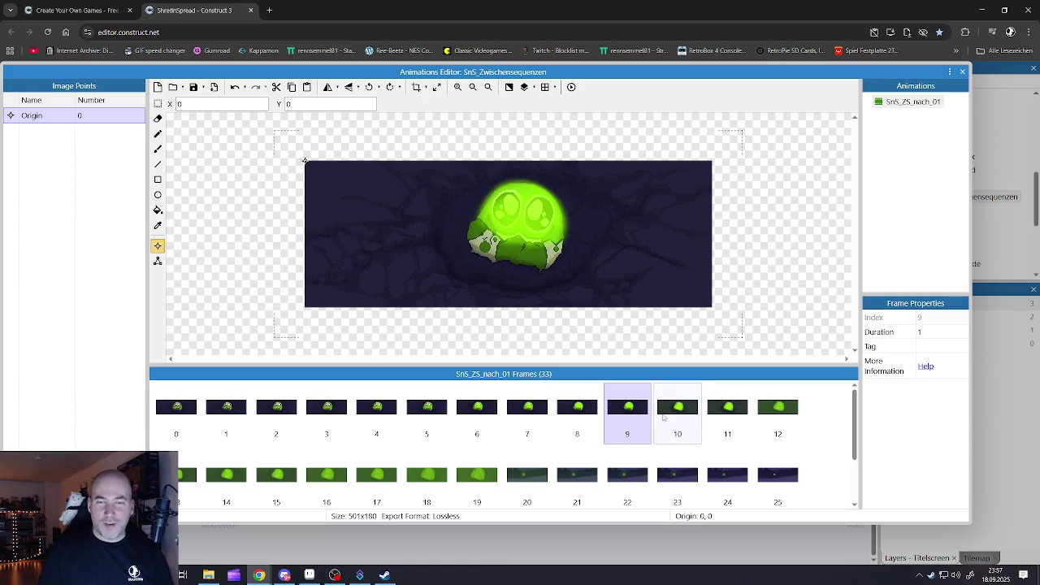
left_click(678, 413)
left_click(963, 73)
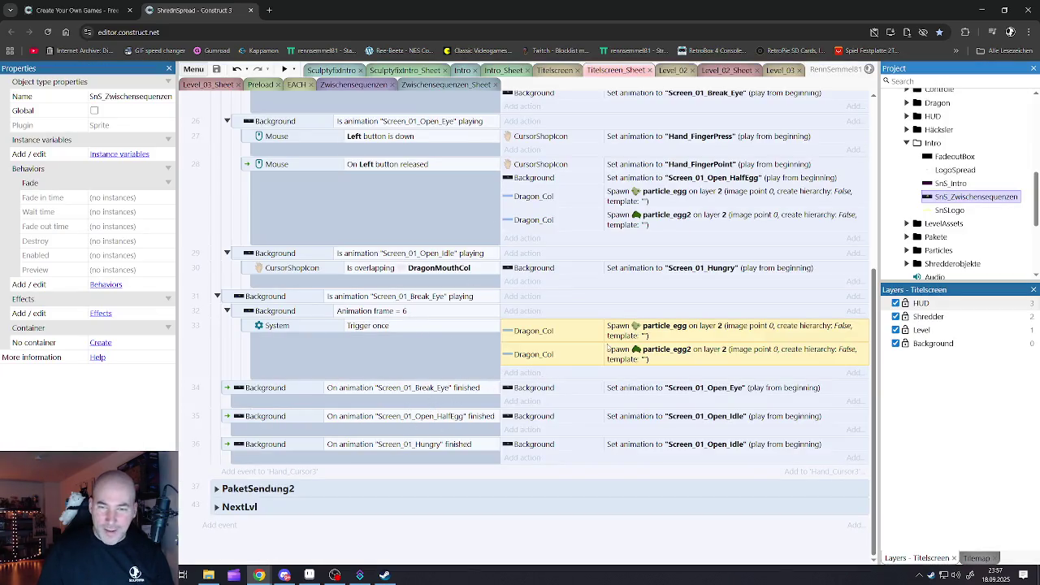
left_click(407, 325)
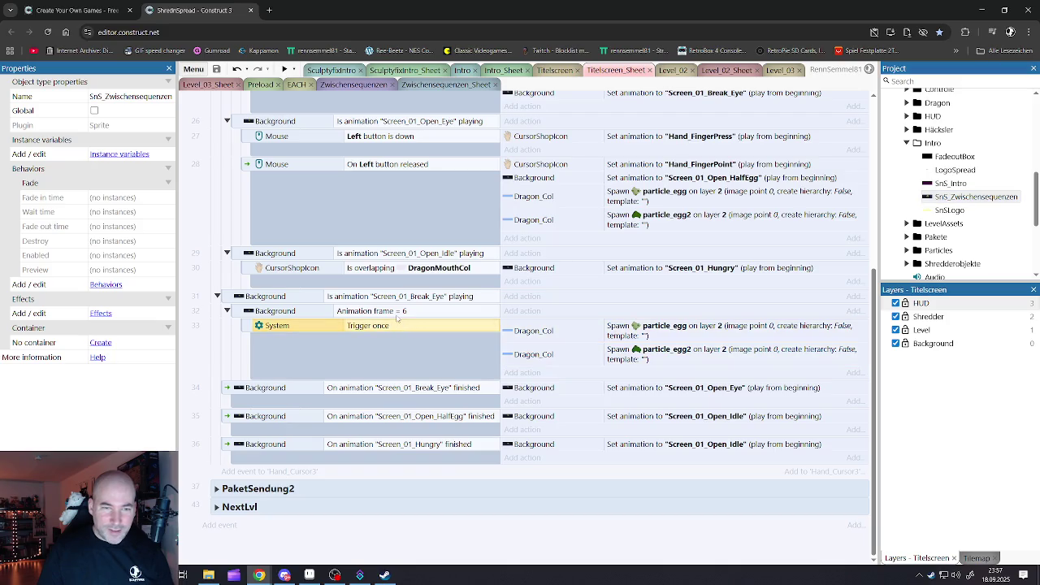
In Zwischensequenzen_Sheet, change the Lvl1-2 condition from Animation frame ≥ 10 to ≥ 9
left_click(398, 317)
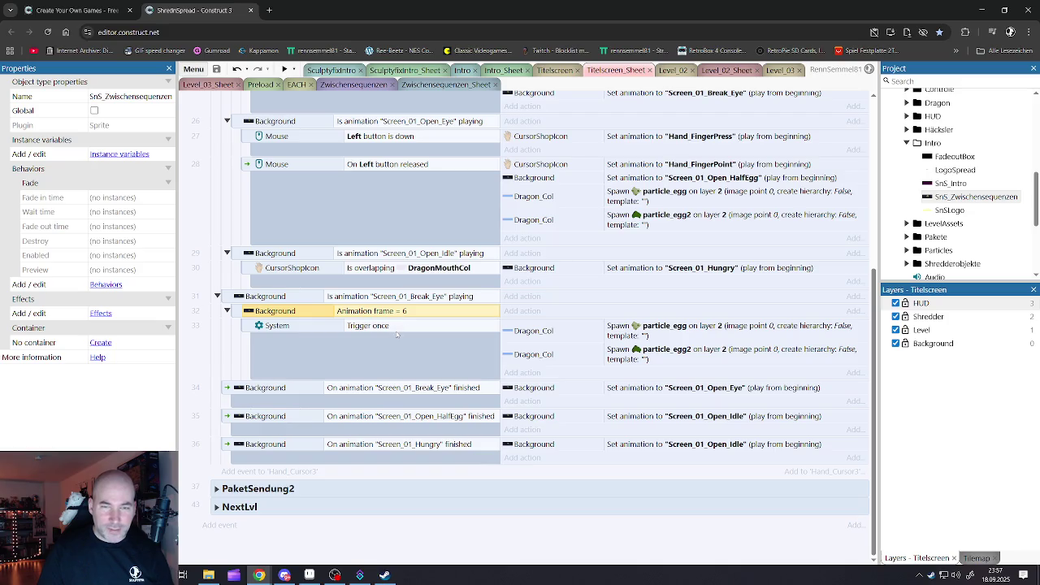
left_click(349, 85)
left_click(416, 86)
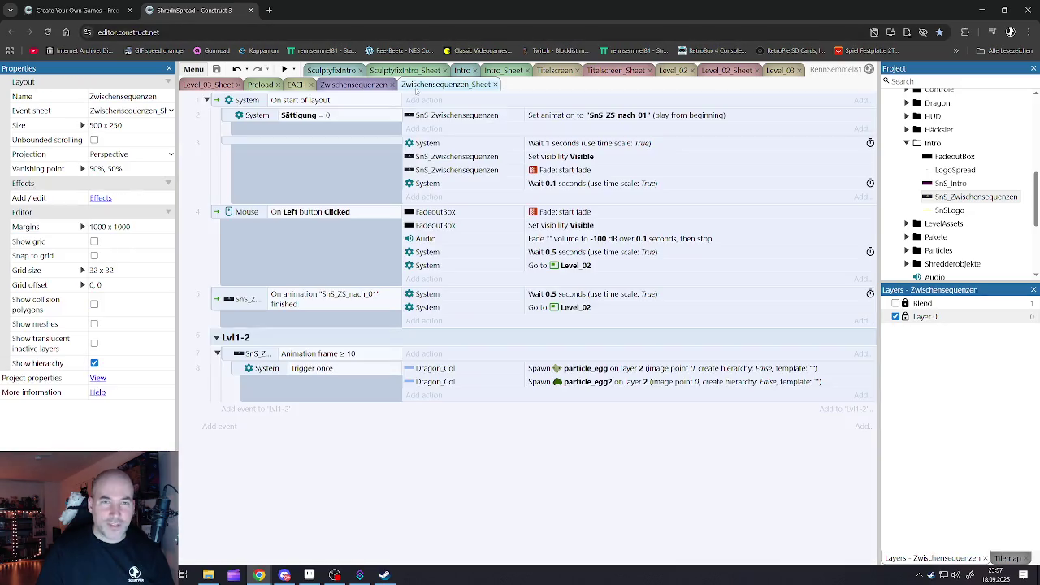
double_click(341, 354)
type("9")
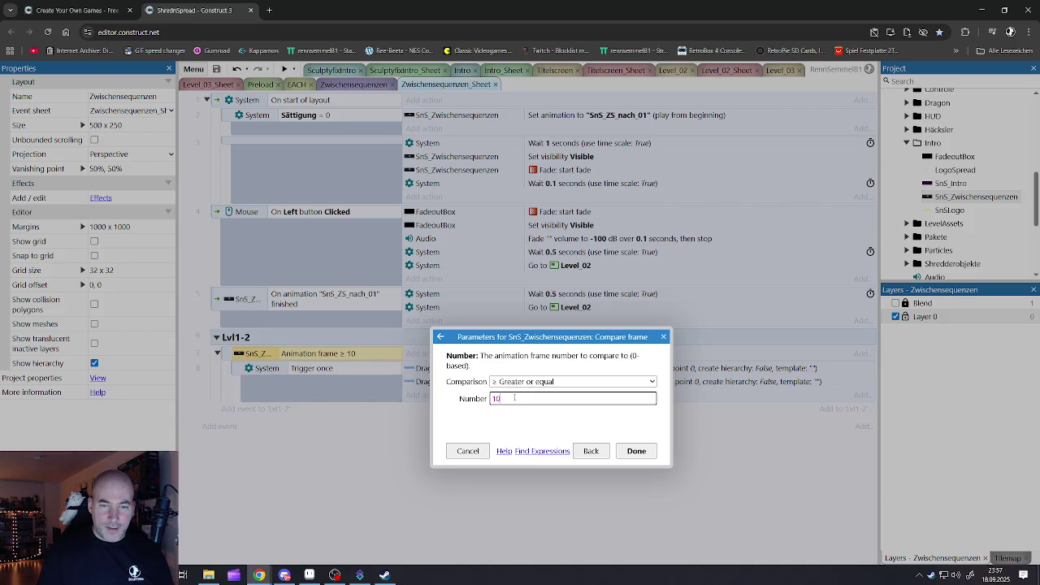
left_click(625, 451)
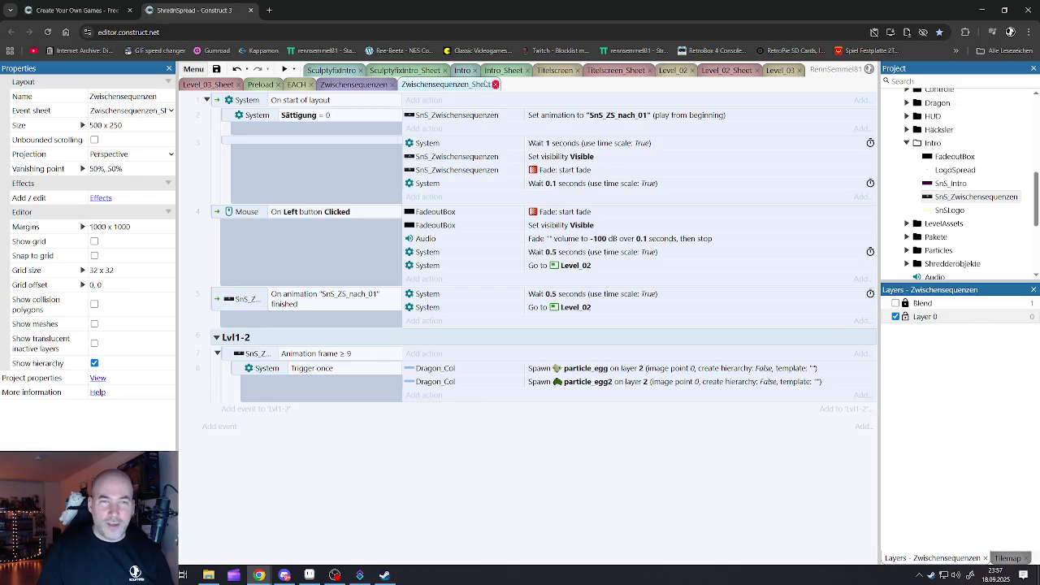
left_click(338, 70)
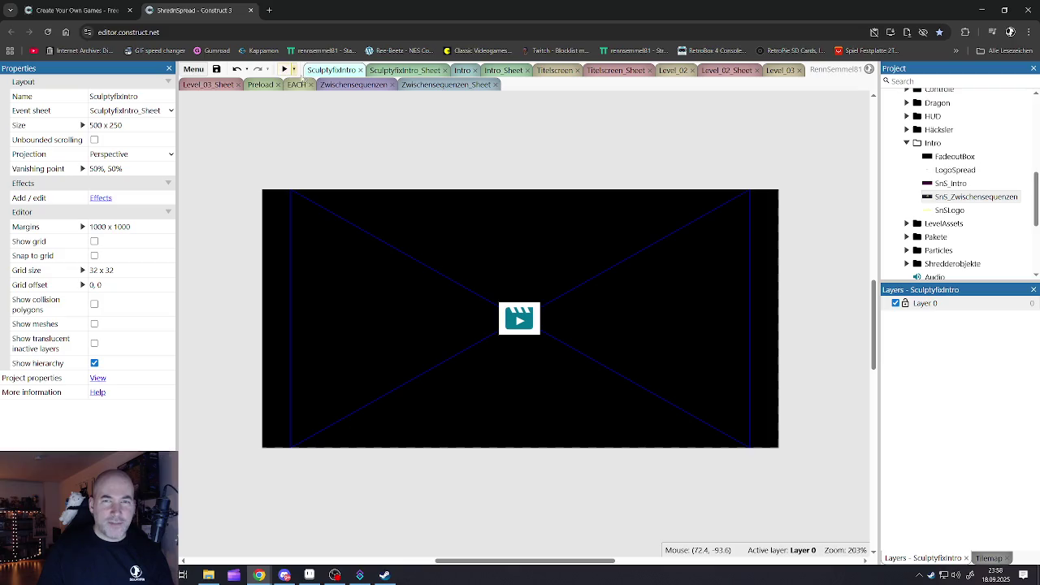
Preview the Zwischensequenzen cutscene several times to watch the egg hatch
left_click(358, 85)
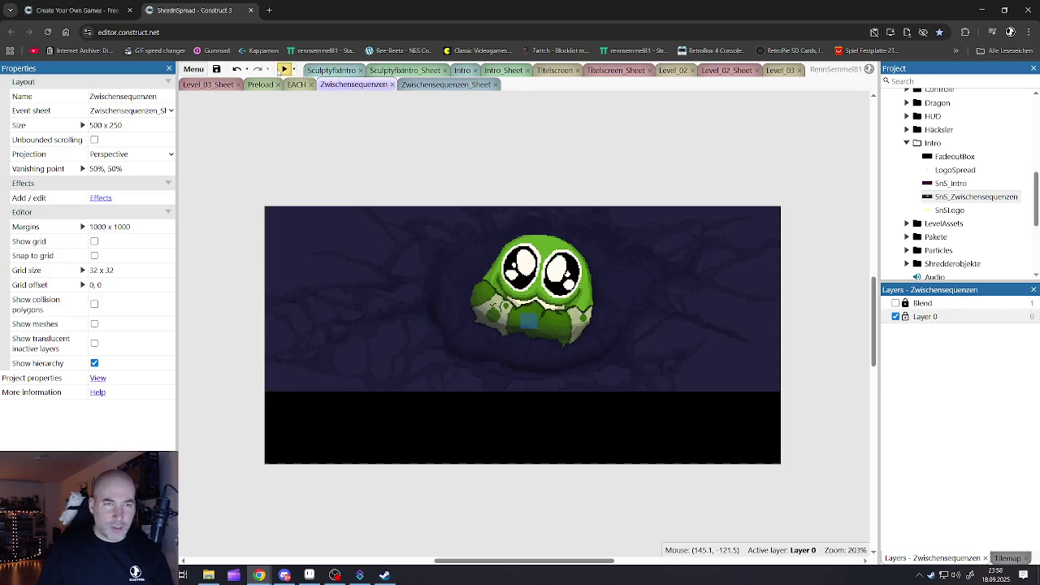
left_click(284, 70)
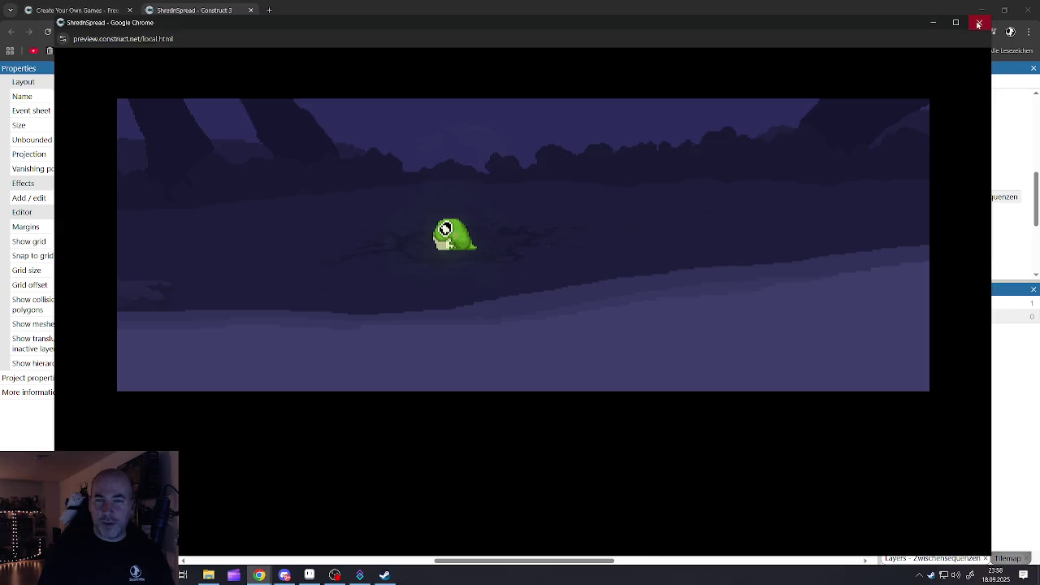
left_click(979, 22)
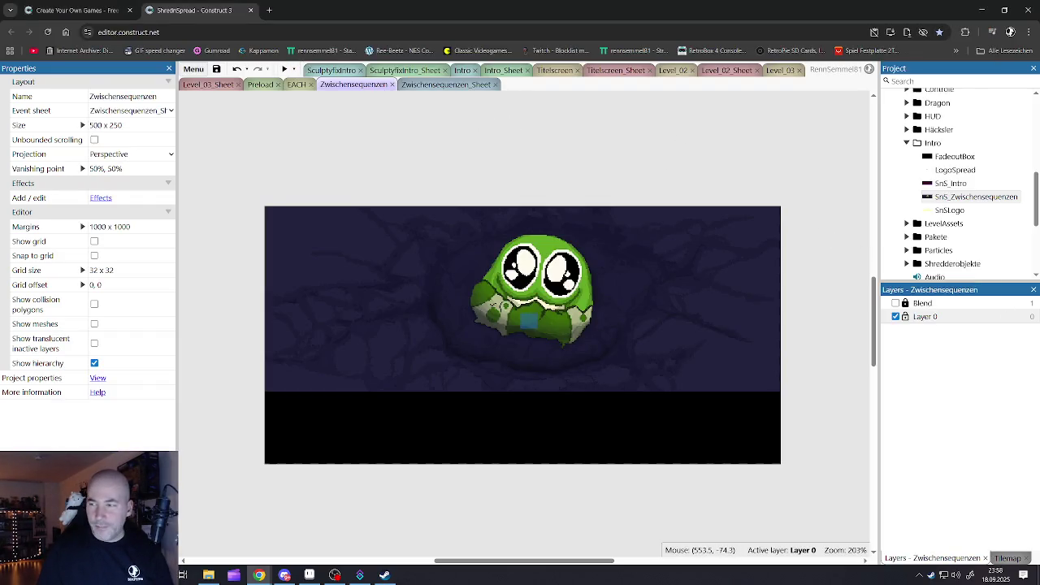
left_click(283, 69)
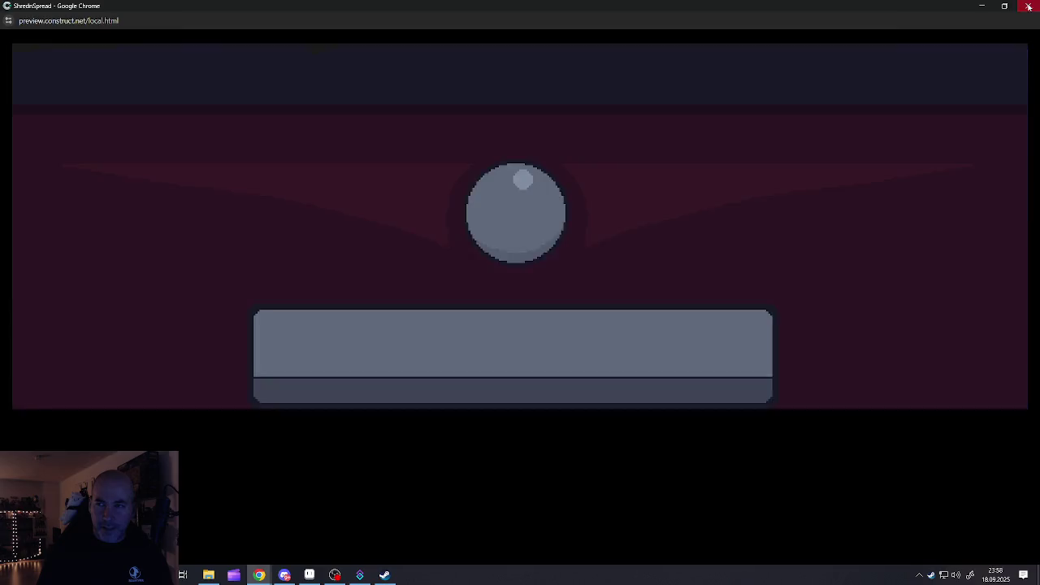
left_click(1029, 6)
left_click(289, 70)
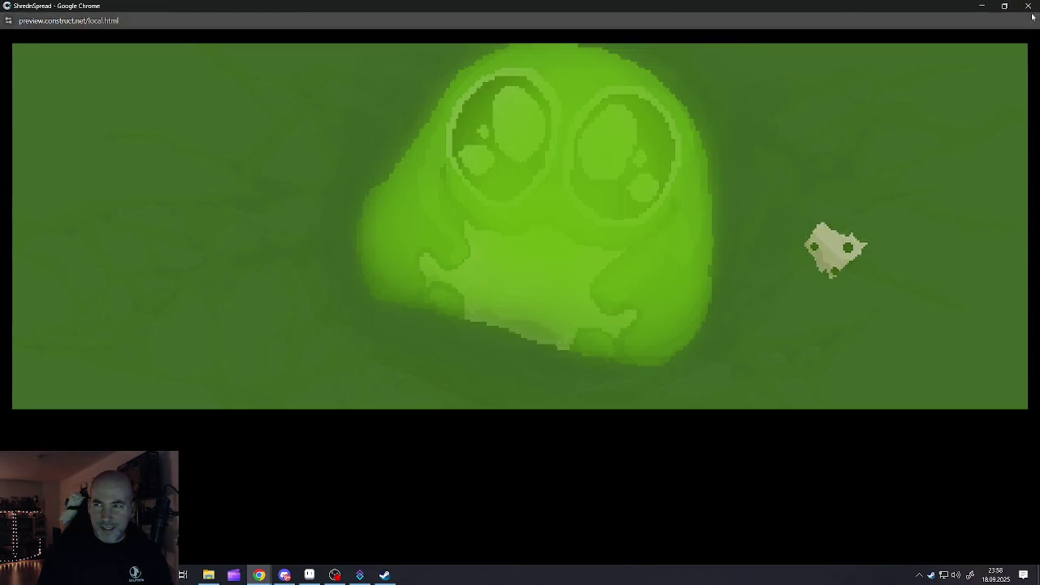
left_click(1029, 6)
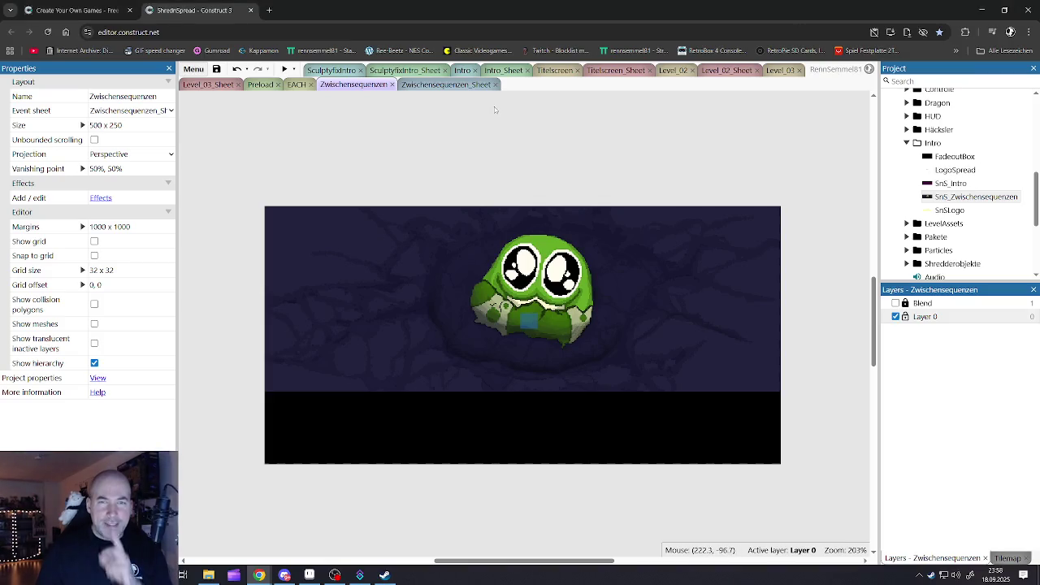
left_click(446, 85)
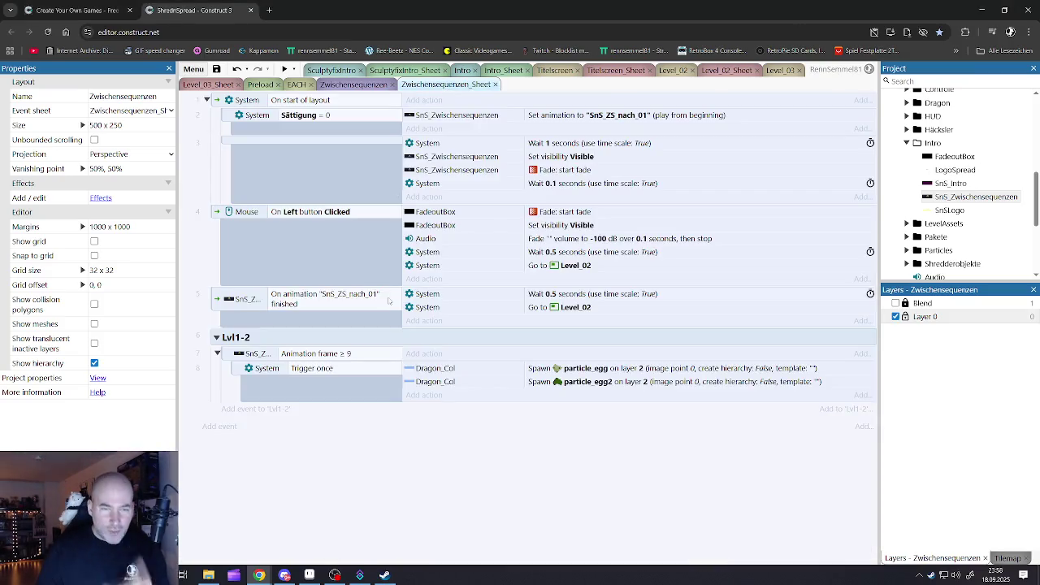
Set the egg-particle condition back to Animation frame ≥ 10
double_click(353, 353)
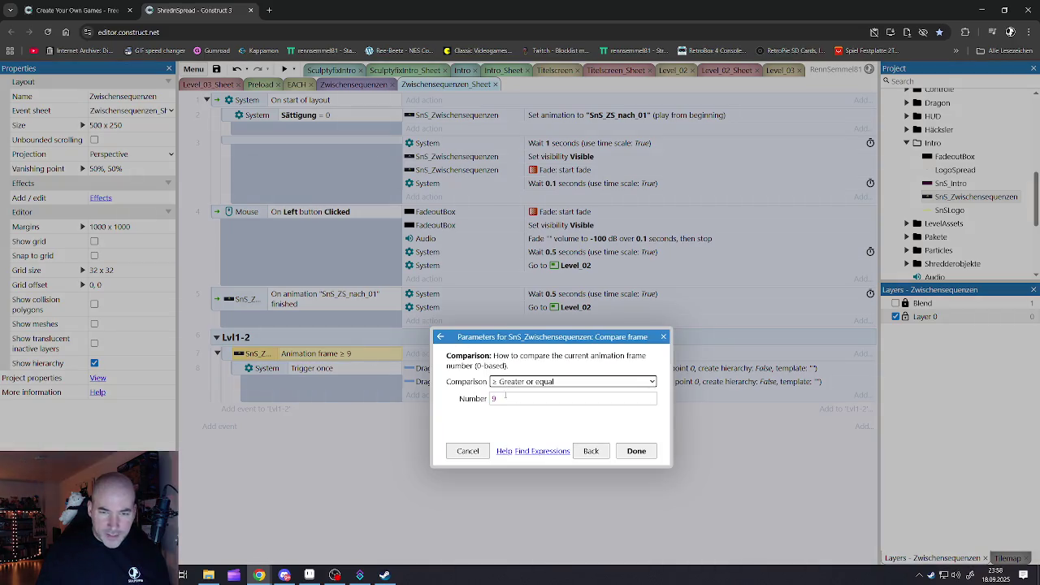
type("0")
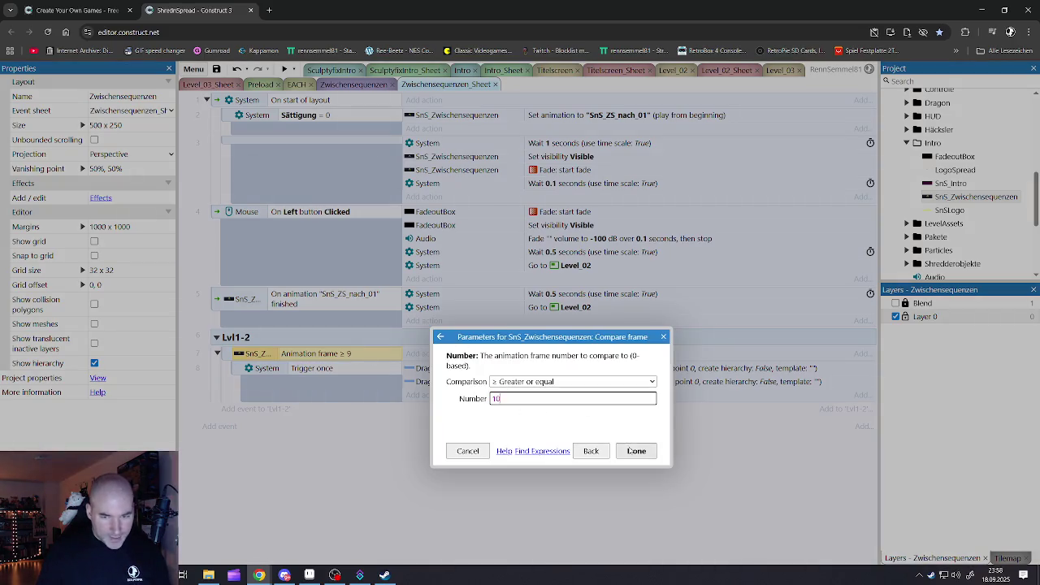
left_click(637, 452)
Preview the Zwischensequenzen cutscene in full screen
left_click(379, 86)
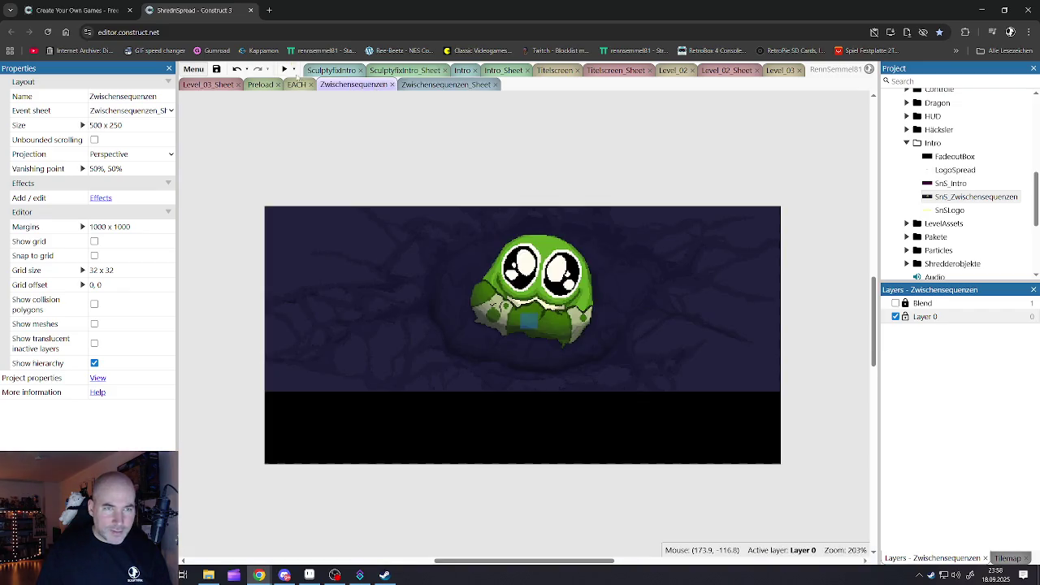
left_click(283, 69)
left_click(956, 23)
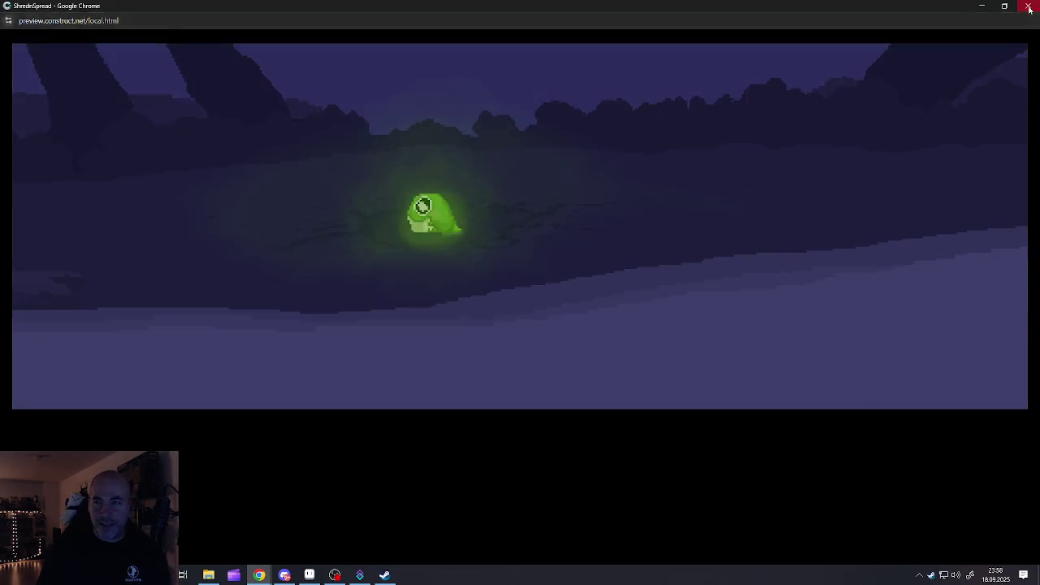
Leave the preview and save the project
key("alt+Tab")
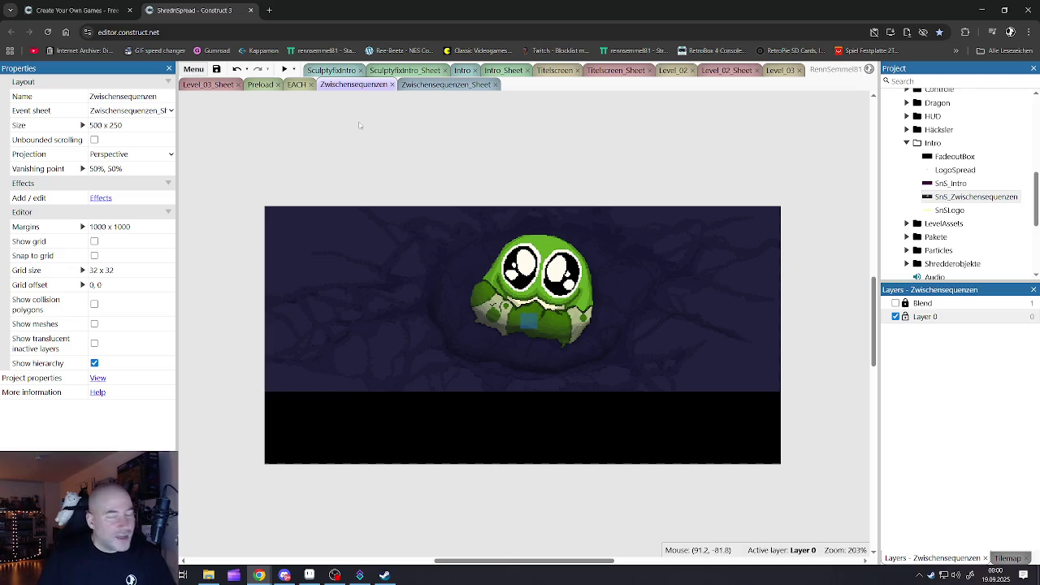
left_click(216, 69)
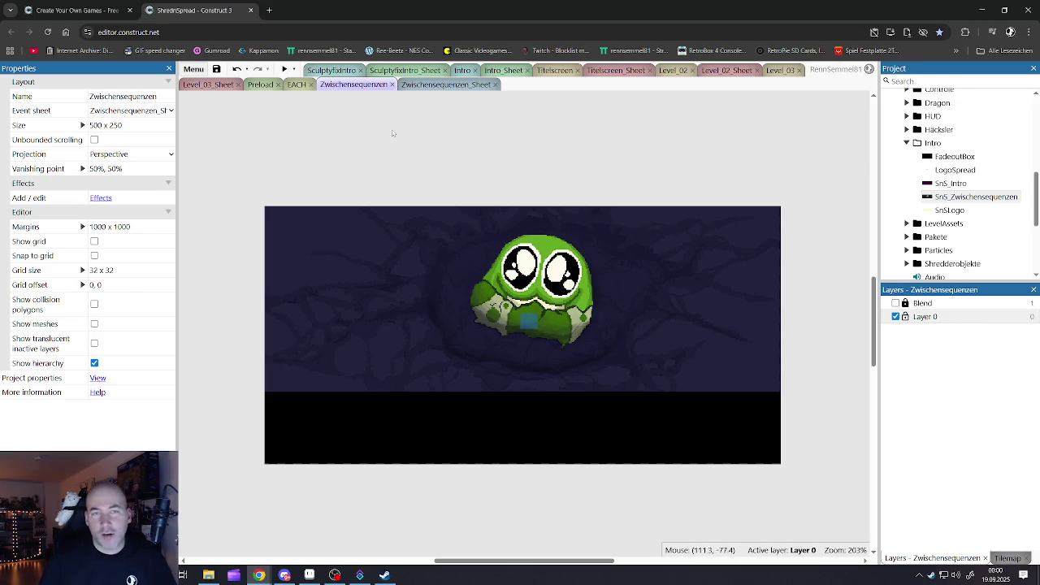
Move the Dragon_Col marker right and down on the egg, then preview the cutscene
left_click(422, 86)
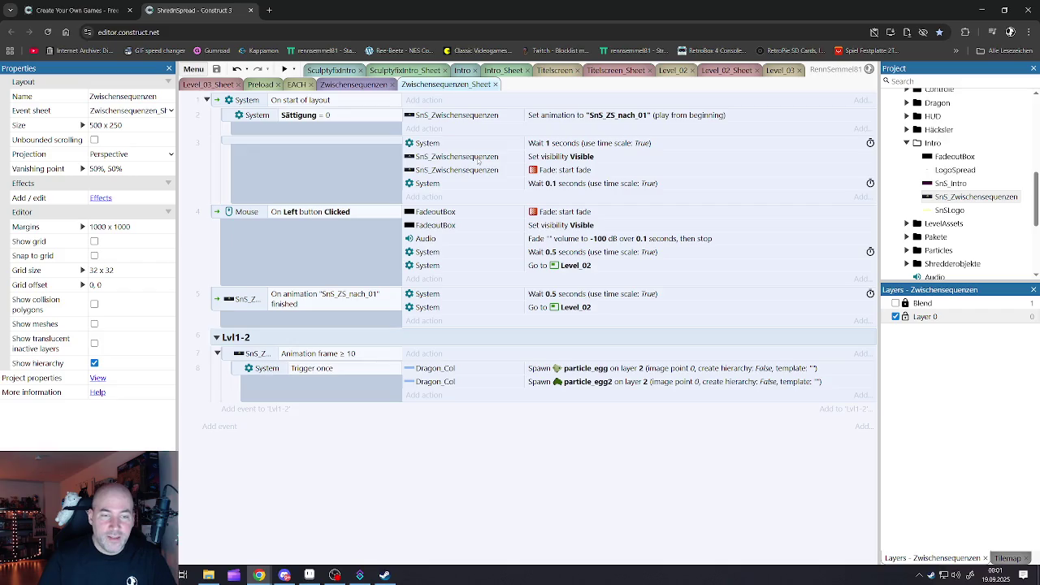
key("ctrl+shift+Tab")
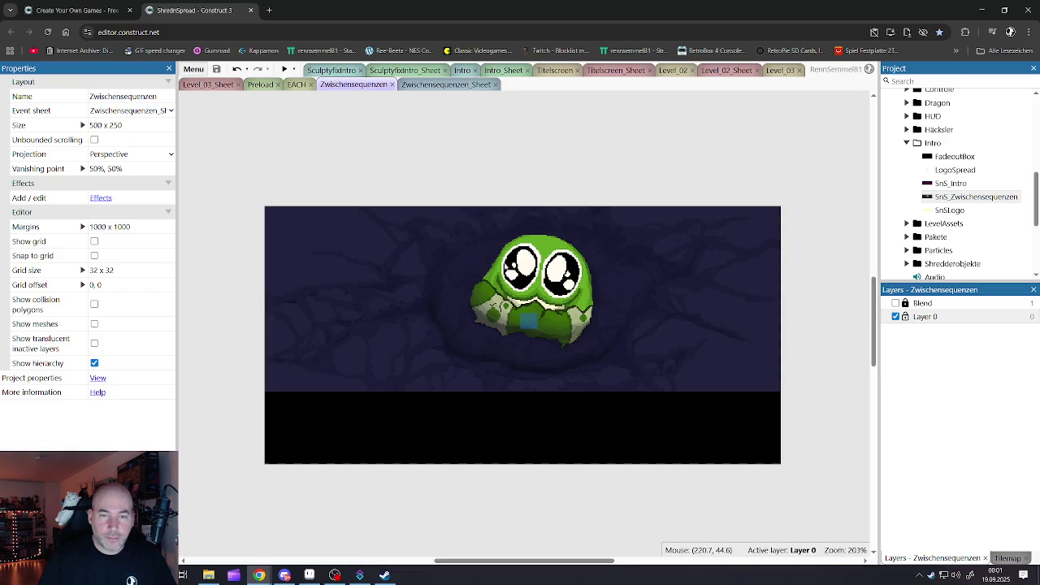
mouse_move(531, 320)
left_mouse_down()
mouse_move(569, 330)
mouse_move(476, 317)
mouse_move(491, 317)
left_mouse_up()
left_click(494, 120)
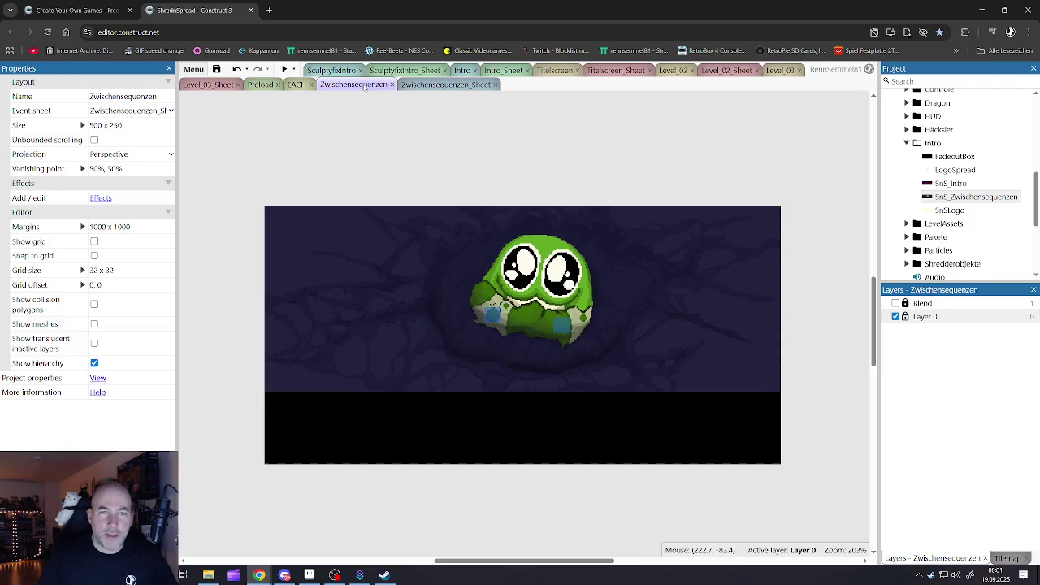
left_click(285, 69)
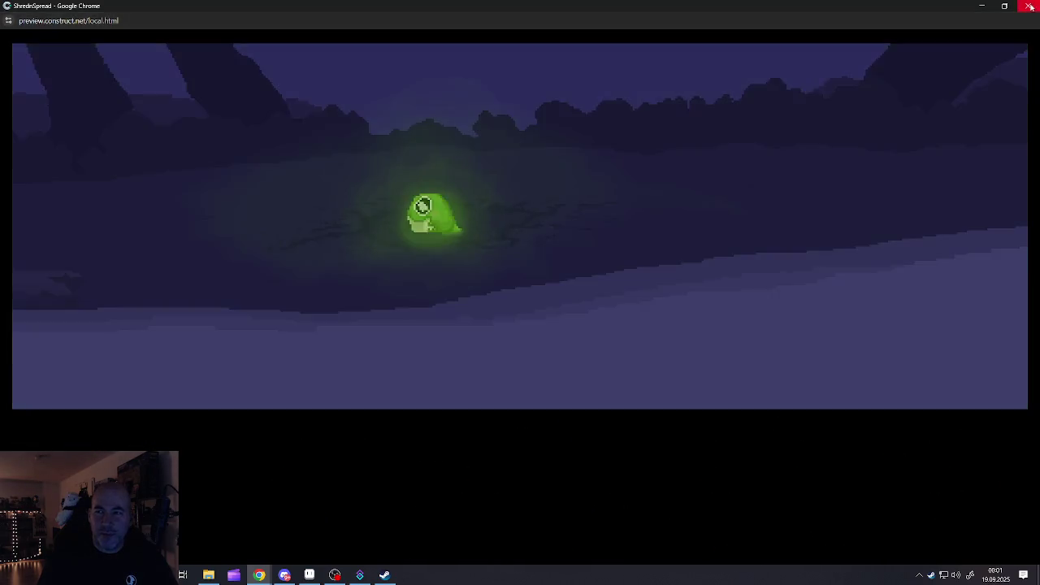
left_click(1031, 6)
Shift one Dragon_Col box right and down, rotate the other about 20°, and preview
left_click(492, 322)
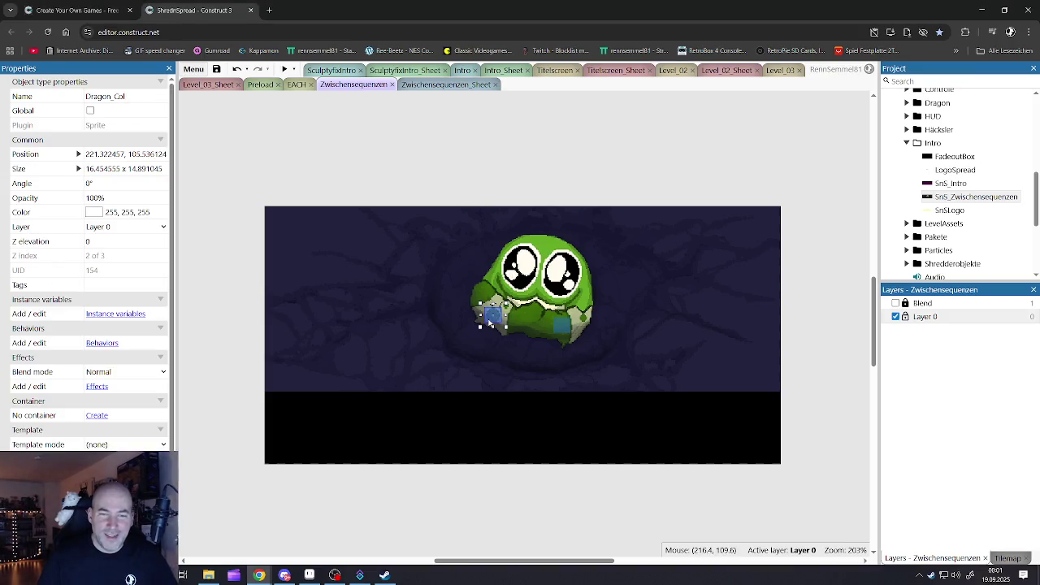
left_click_drag(524, 325, 543, 335)
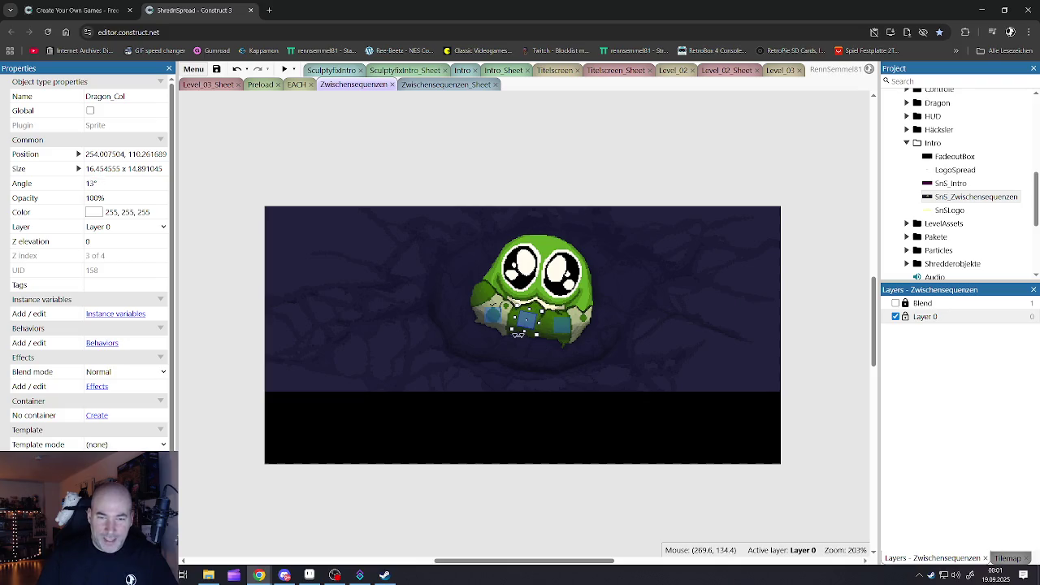
left_click(492, 320)
mouse_move(492, 323)
left_mouse_down()
mouse_move(506, 333)
mouse_move(486, 306)
left_mouse_up()
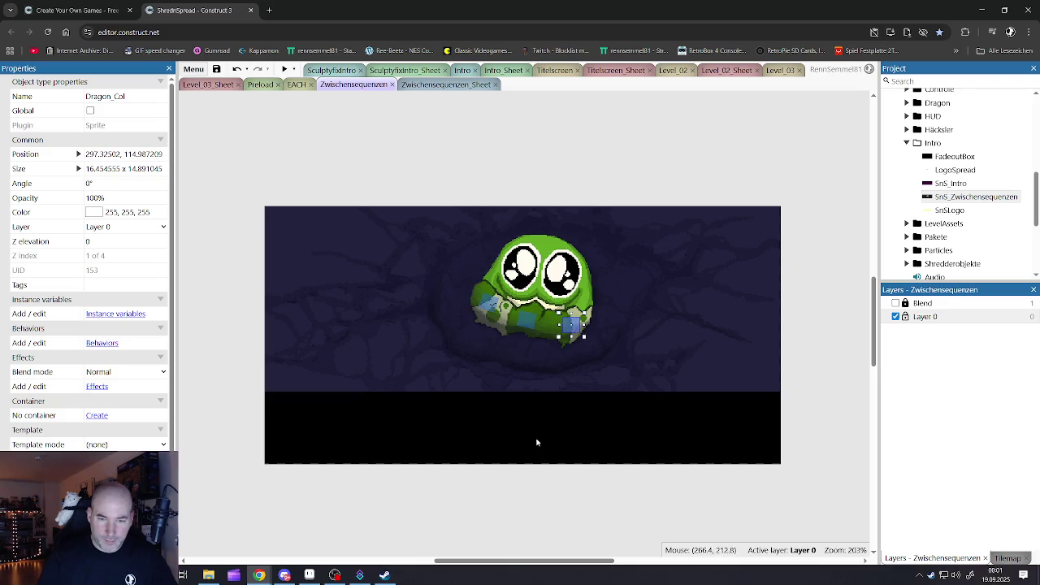
left_click(511, 492)
left_click(283, 69)
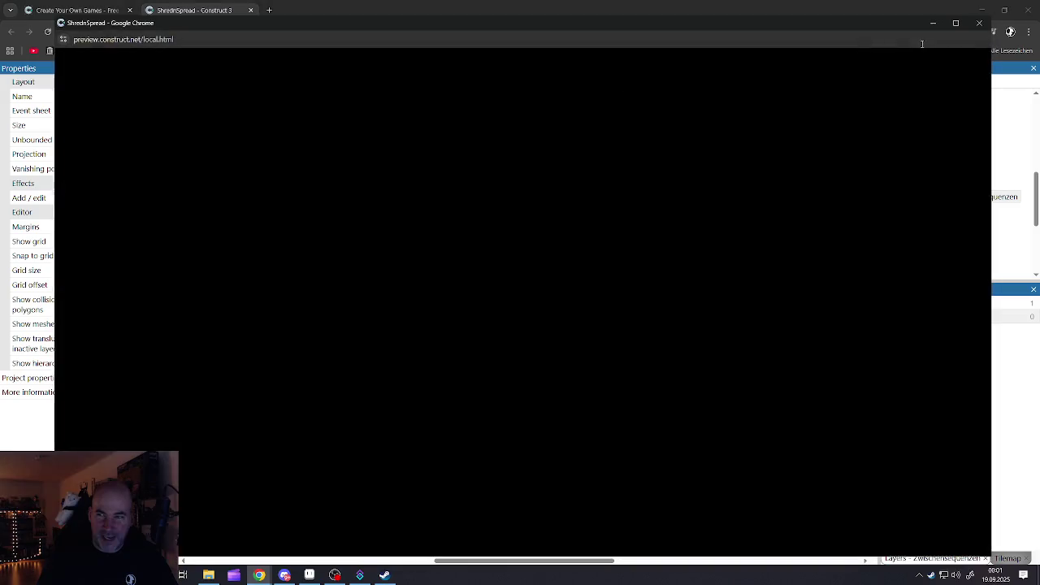
Watch the preview full-screen, then return to the editor and bring up Aseprite
left_click(959, 23)
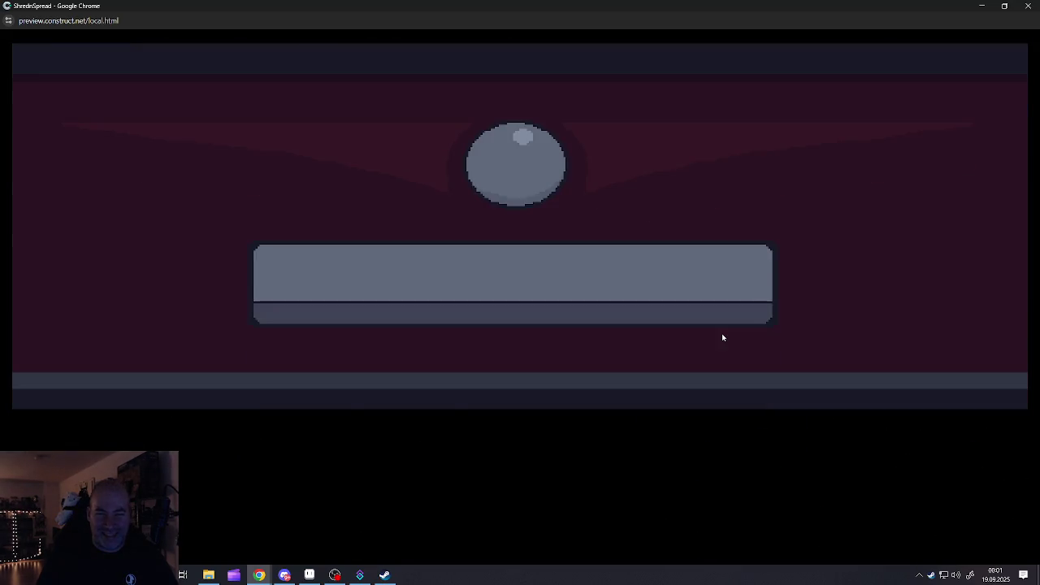
key("alt+Tab")
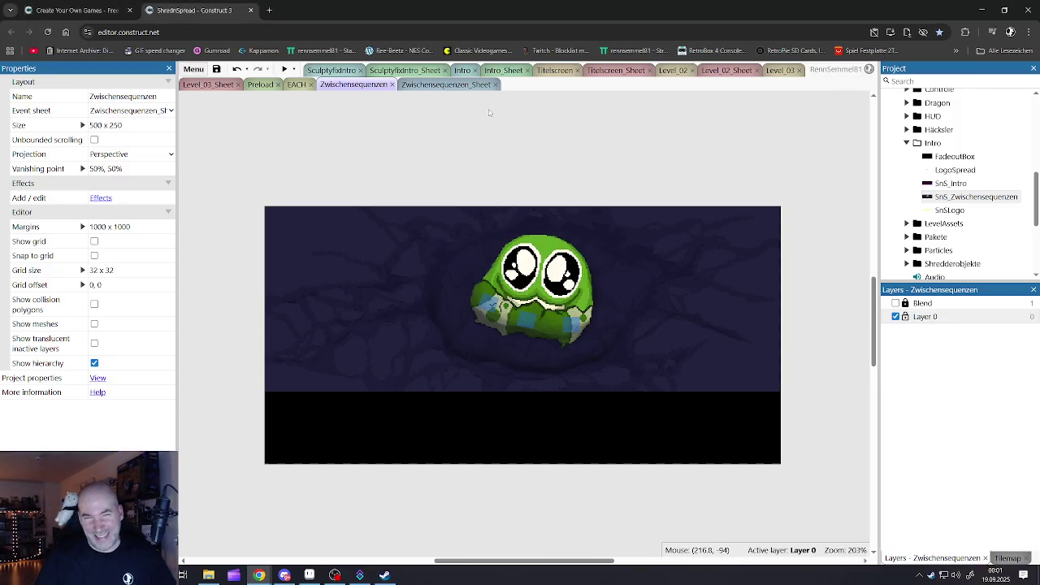
left_click(333, 576)
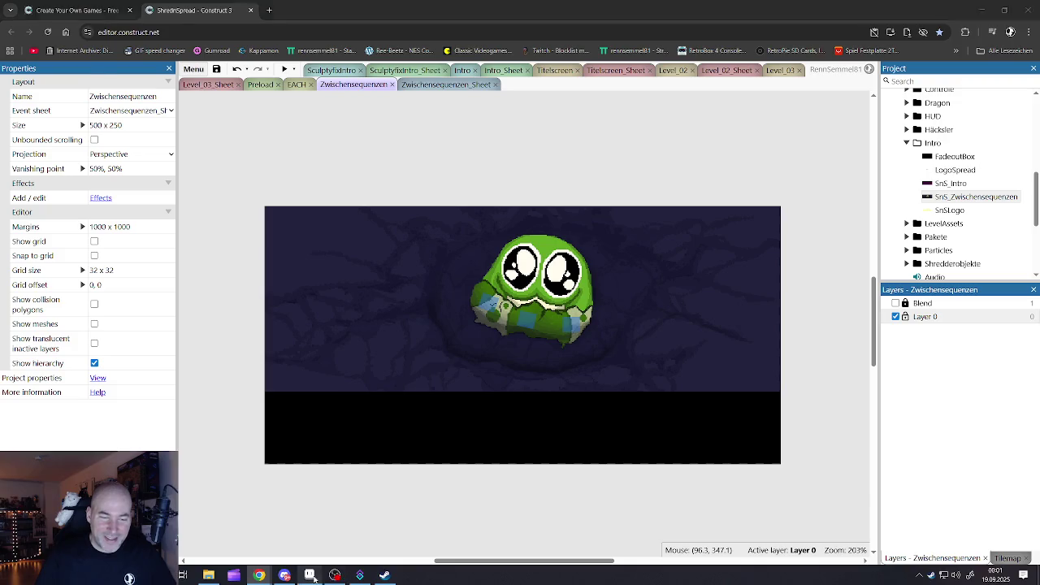
Scrub Aseprite frames 37 to 39, then save the Construct 3 project
mouse_move(557, 469)
left_mouse_down()
mouse_move(609, 469)
mouse_move(544, 468)
mouse_move(574, 466)
left_mouse_up()
left_click(977, 5)
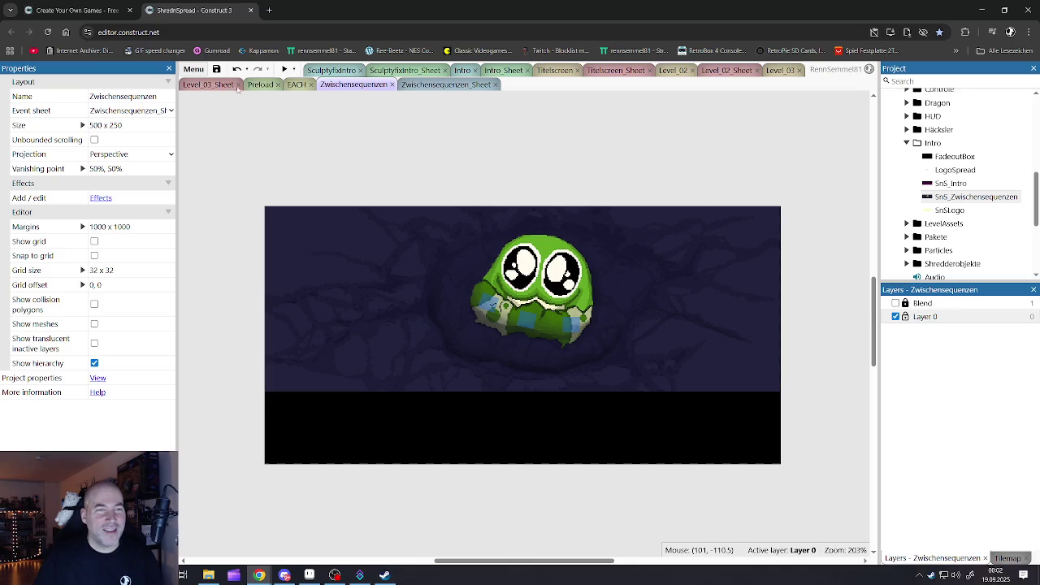
left_click(216, 68)
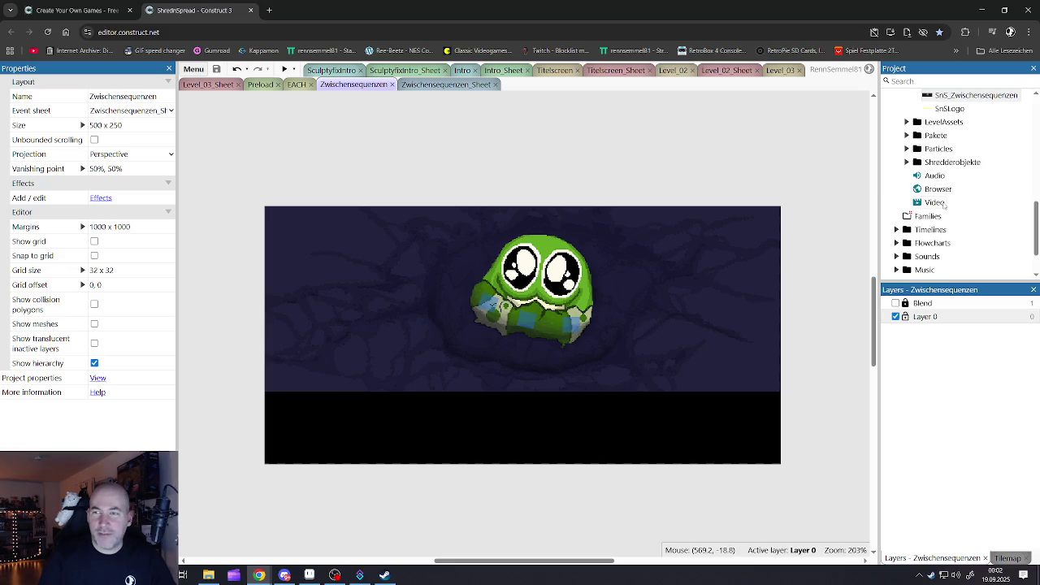
Scroll the project tree and expand the Particles folder
scroll(945, 205, "up", 3)
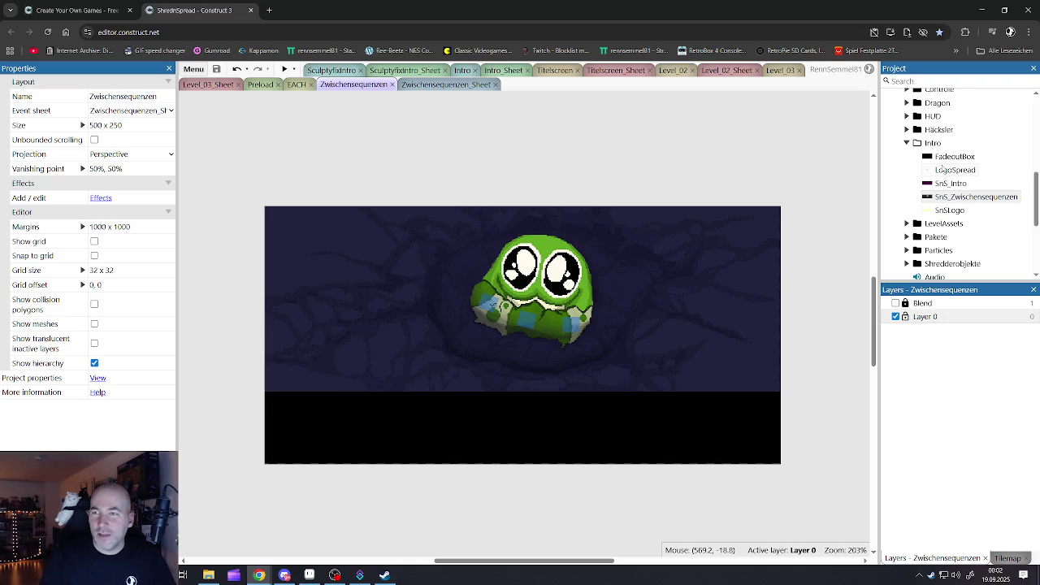
scroll(941, 167, "up", 2)
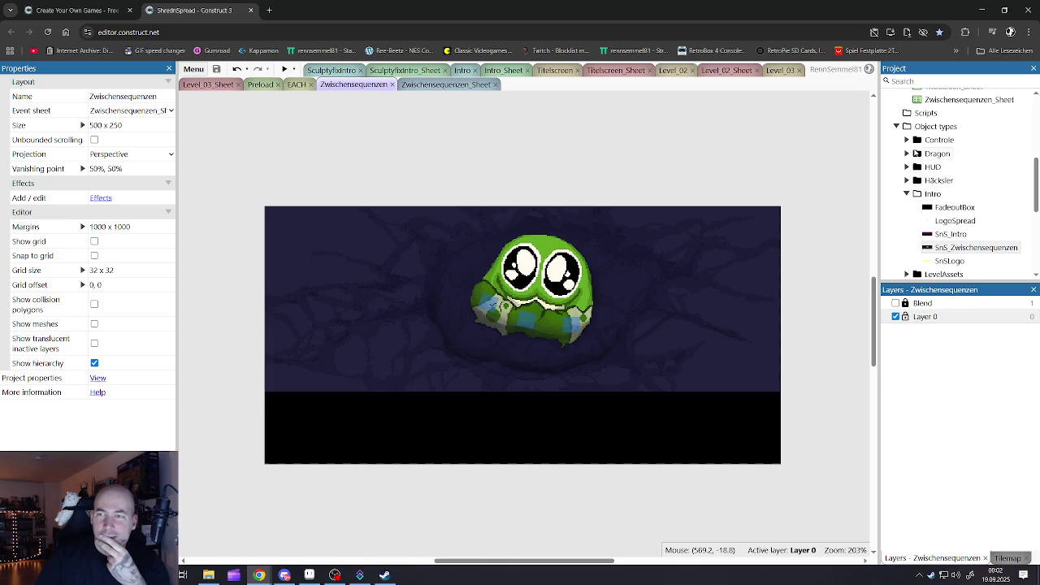
scroll(918, 197, "down", 1)
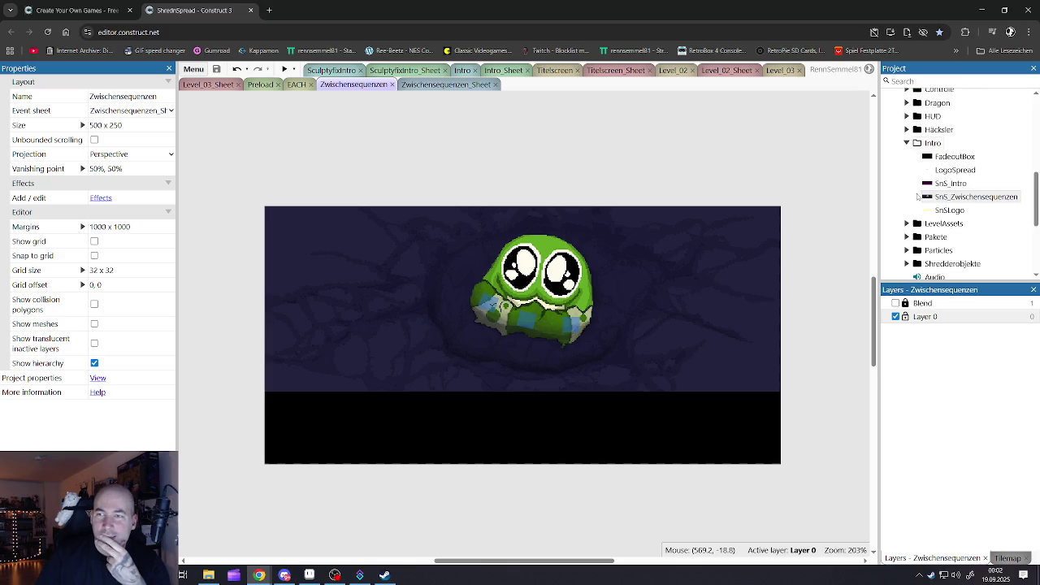
scroll(918, 196, "down", 2)
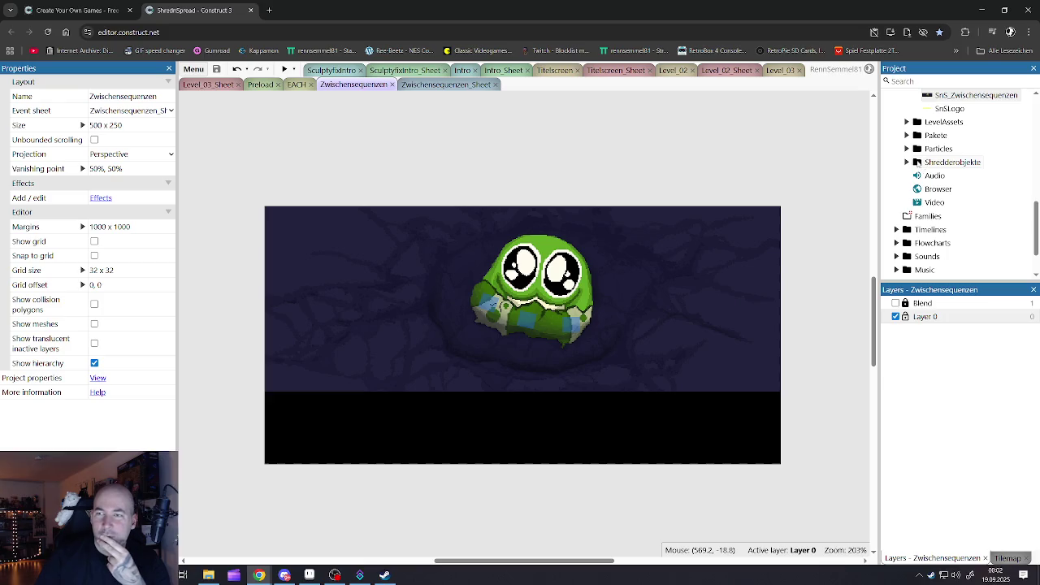
left_click(907, 149)
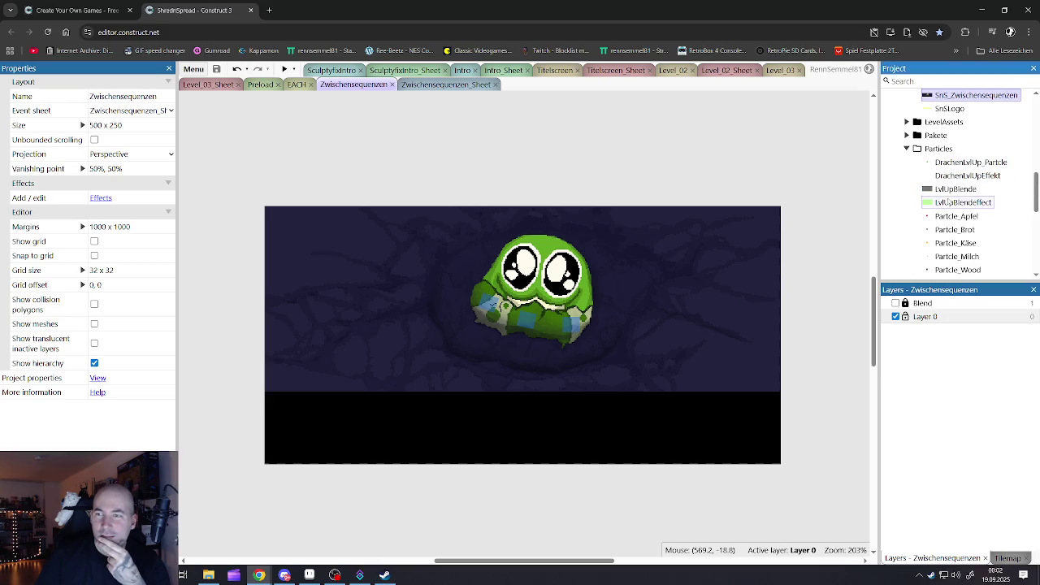
Open and close the DrachenLvlUp_Partcle sprite to inspect it
left_click(959, 176)
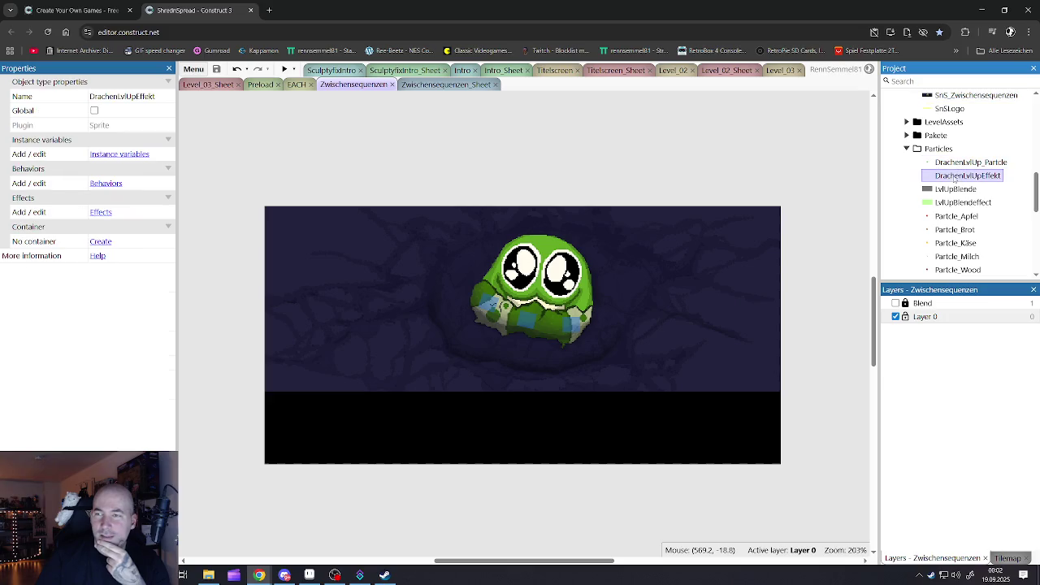
double_click(959, 163)
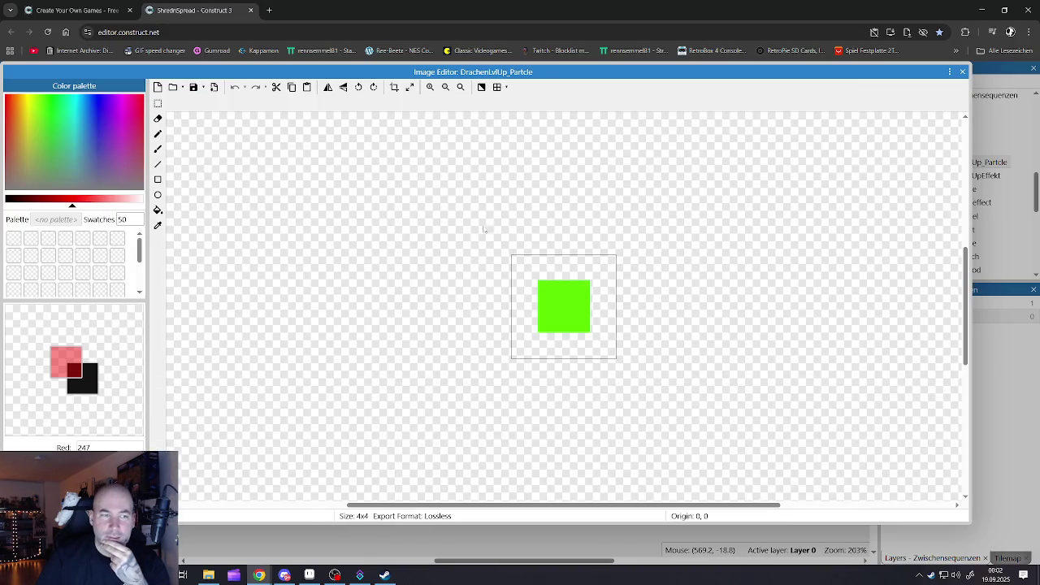
left_click(963, 71)
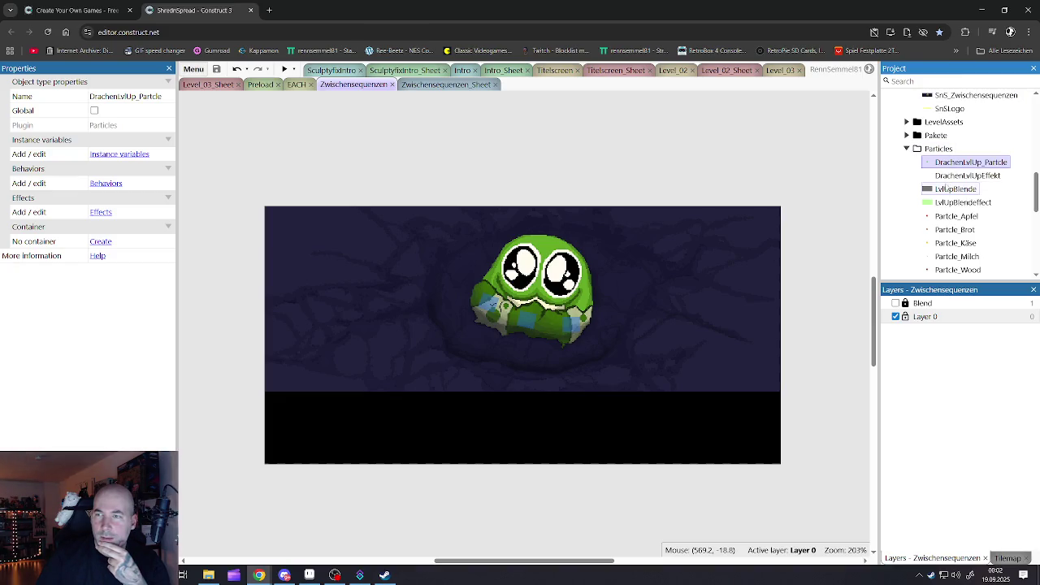
Preview the DrachenLvlUpEffekt animation on a dark background, replaying it twice
double_click(959, 175)
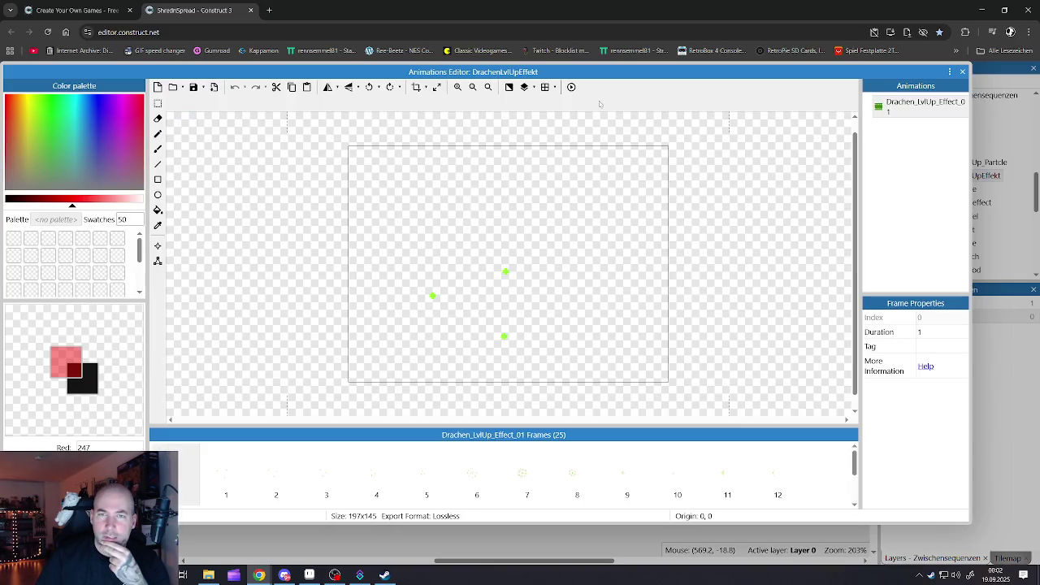
left_click(571, 87)
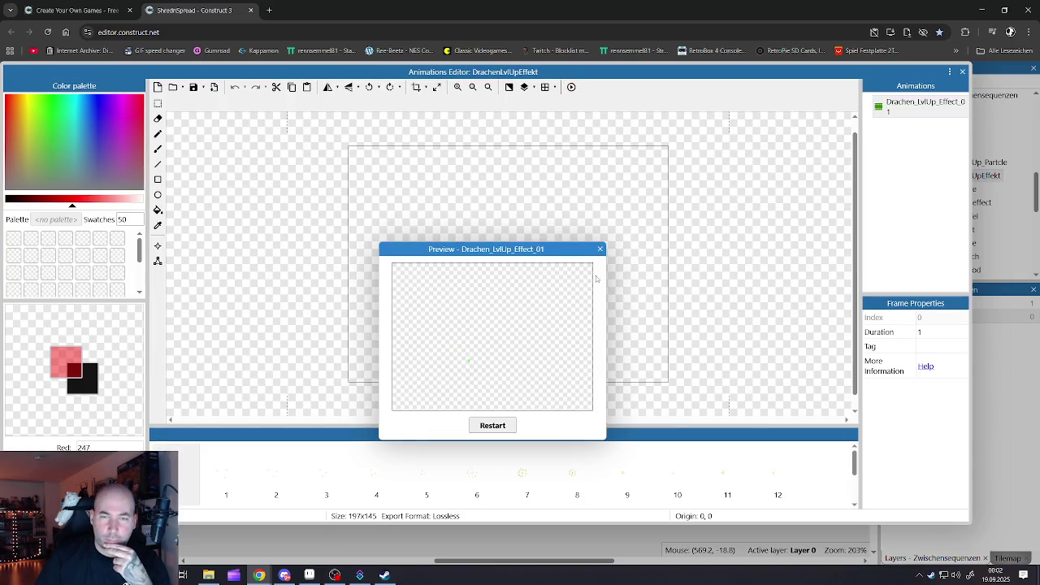
left_click(601, 249)
left_click(509, 87)
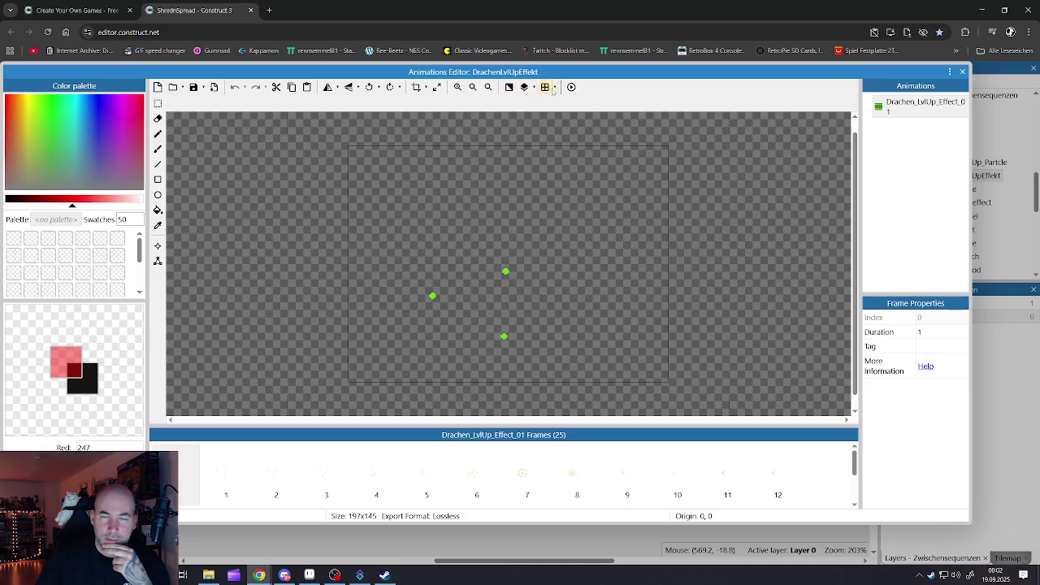
left_click(571, 87)
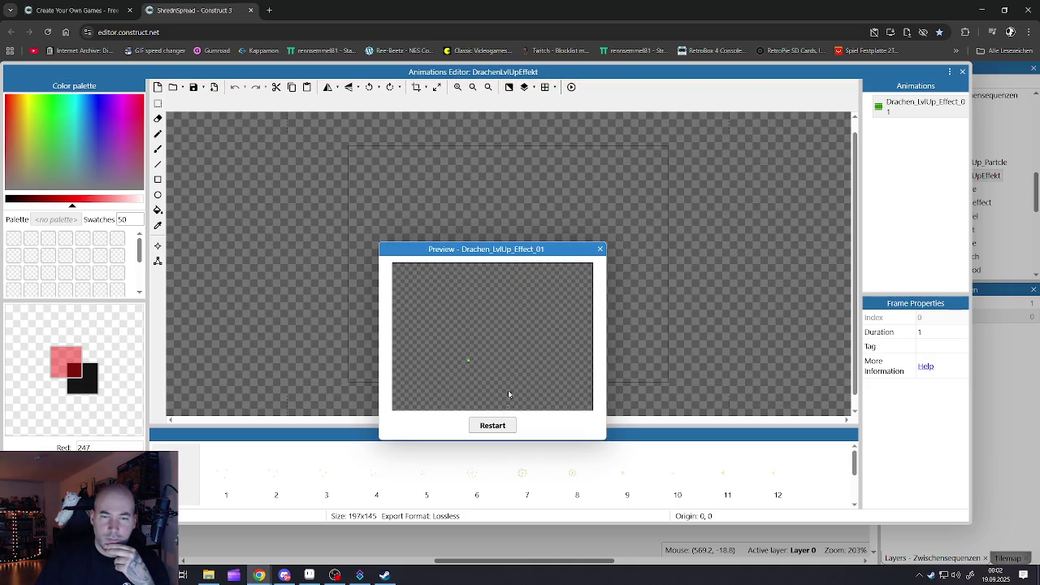
left_click(490, 426)
left_click(490, 426)
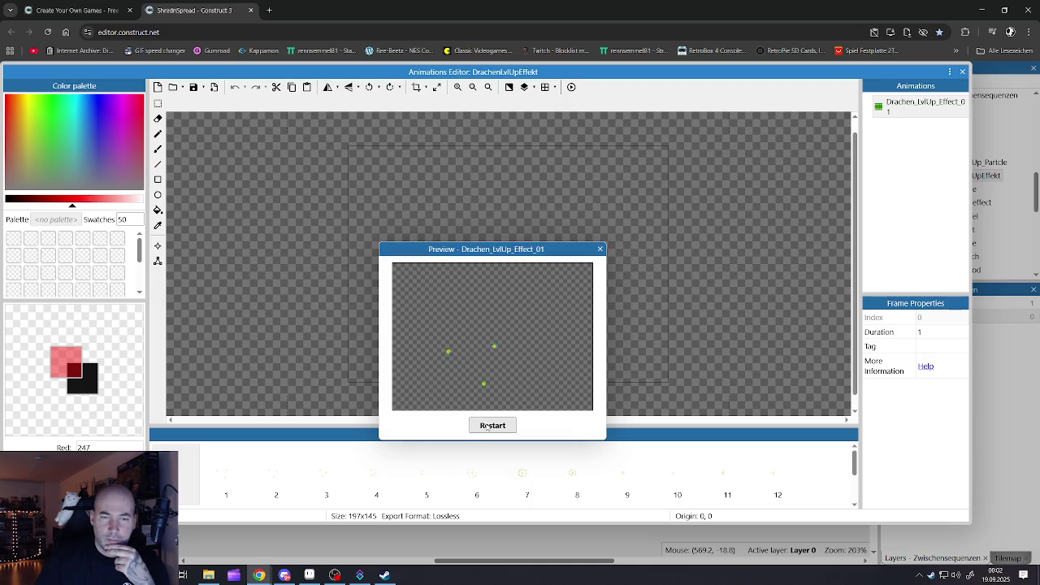
left_click(600, 248)
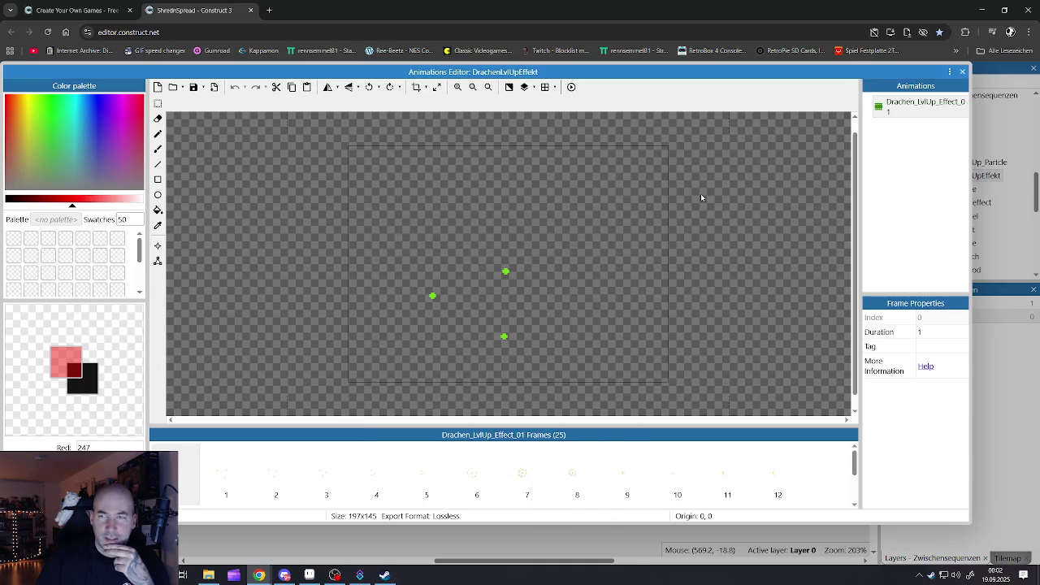
Check the Drachen_LvlUp_Effect_01 animation properties, then switch to Titelscreen_Sheet
left_click(881, 113)
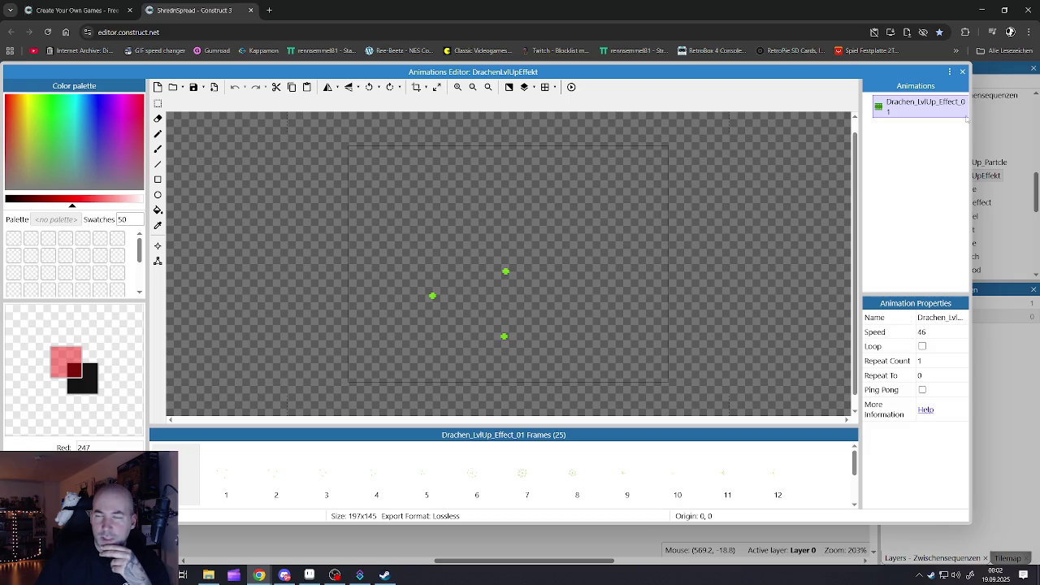
left_click(963, 71)
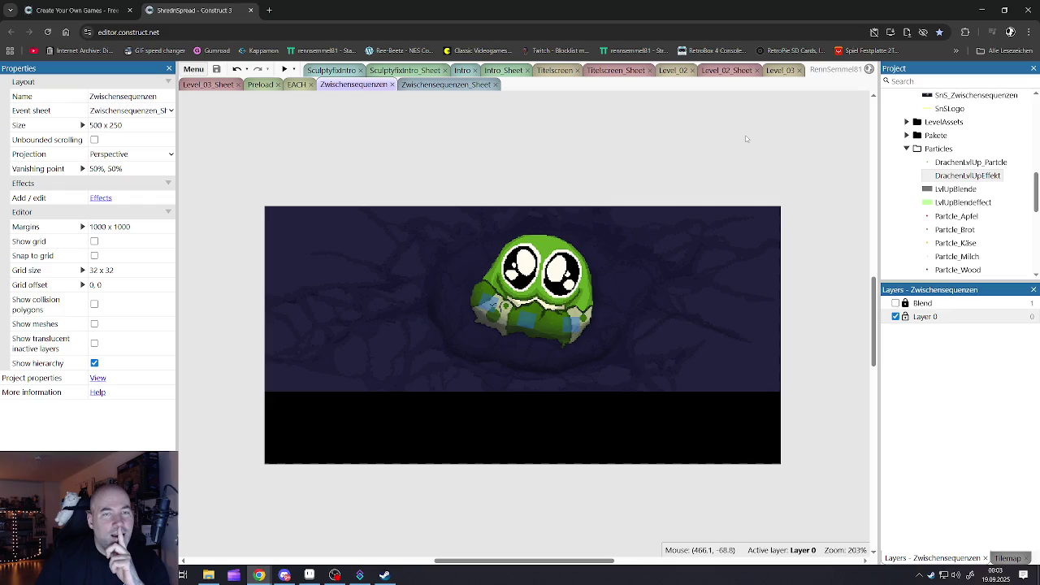
left_click(617, 69)
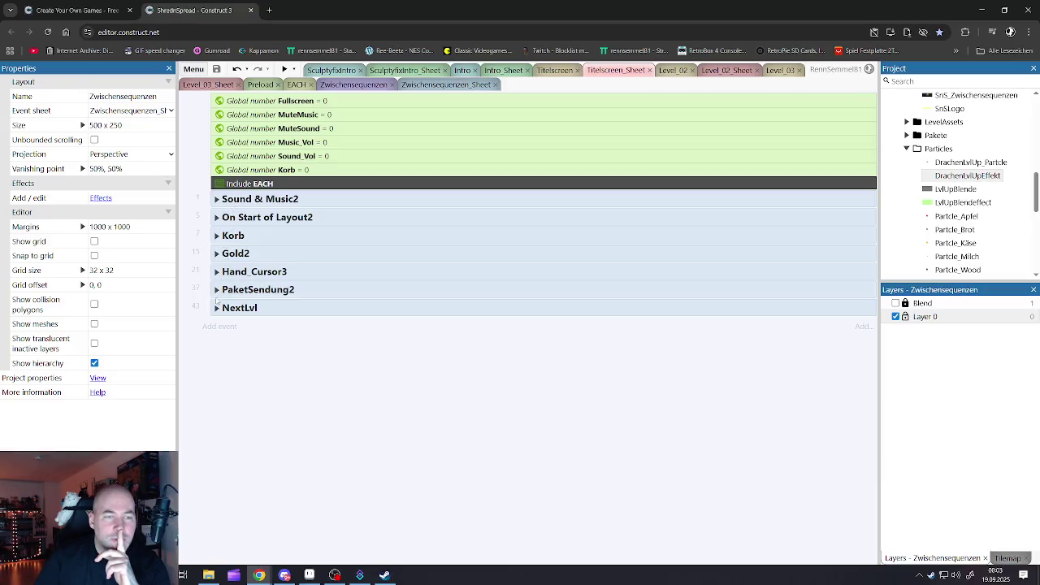
Expand and re-collapse the NextLvl, PaketSendung2 and Hand_Cursor3 groups to review their events
left_click(217, 309)
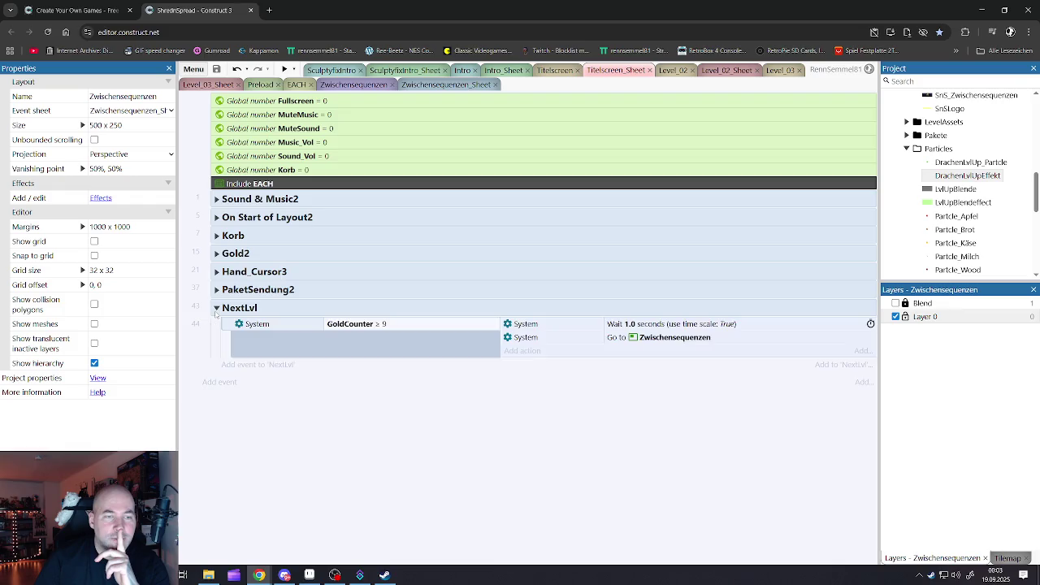
left_click(217, 308)
left_click(217, 291)
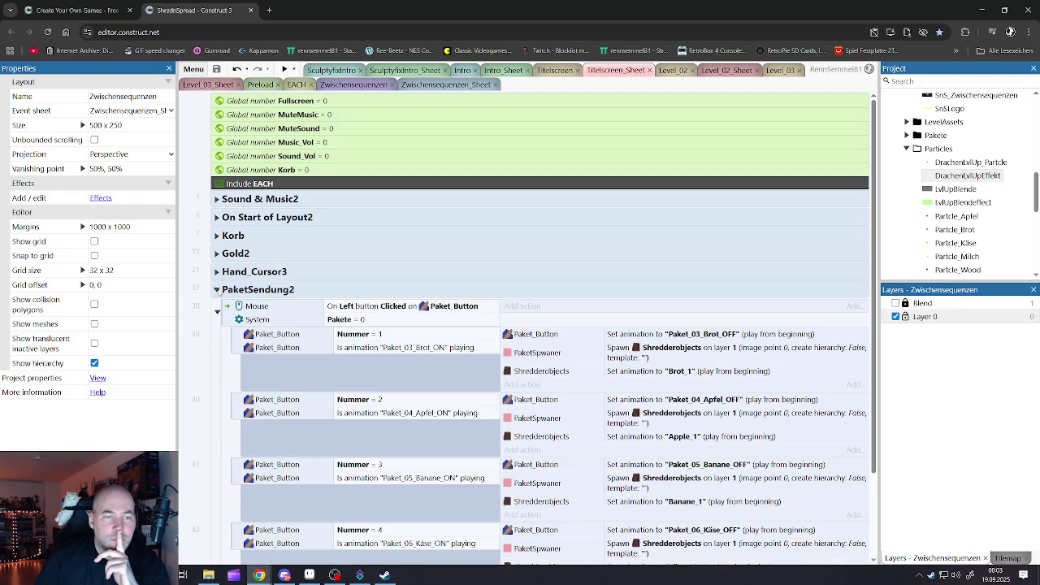
left_click(217, 291)
left_click(216, 271)
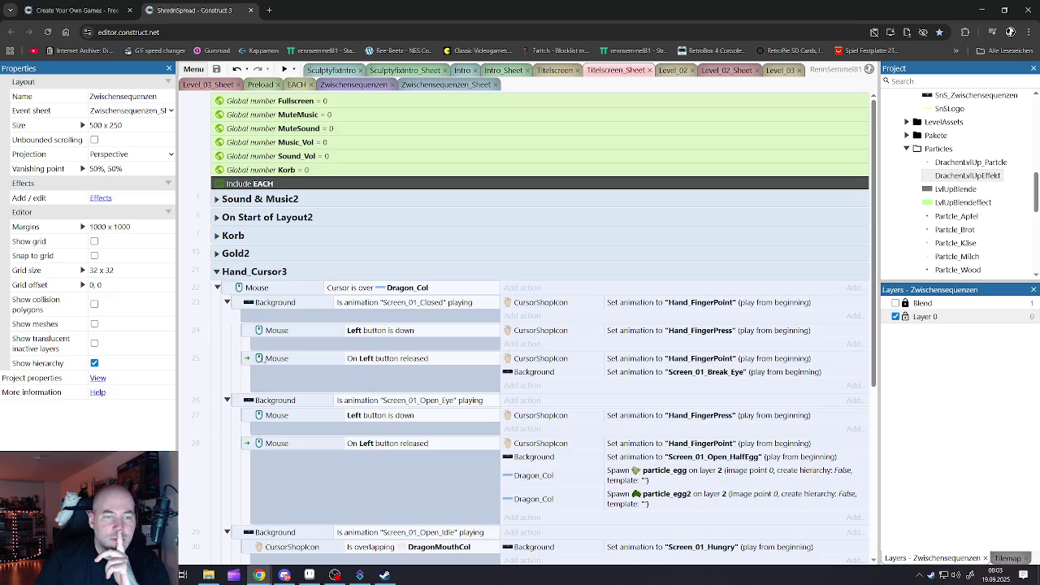
scroll(263, 360, "down", 5)
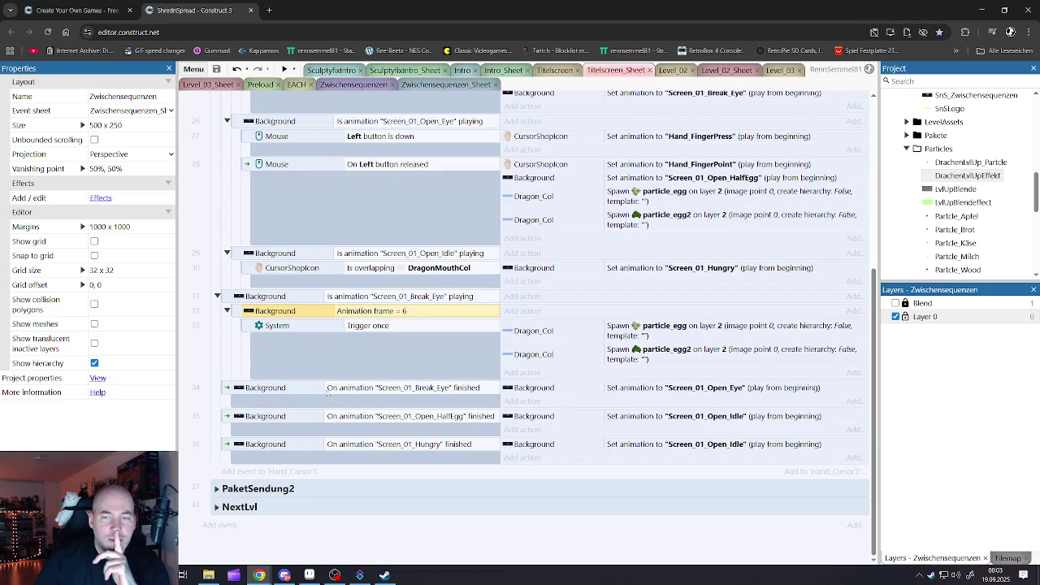
scroll(314, 382, "up", 3)
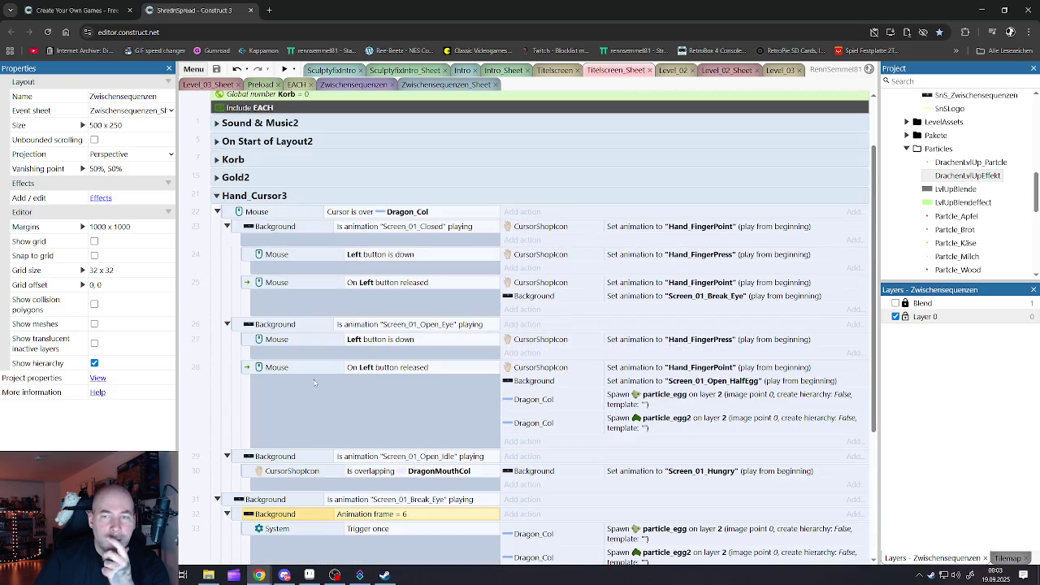
left_click(215, 198)
Review and collapse the Gold2, Korb, On Start of Layout2 and Sound & Music2 groups
left_click(217, 256)
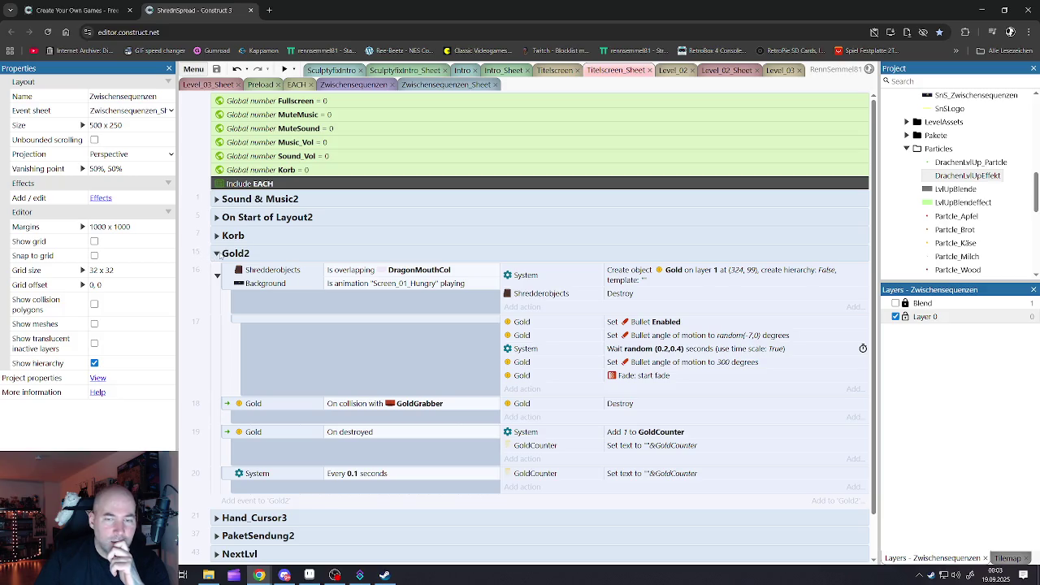
left_click(217, 254)
left_click(217, 236)
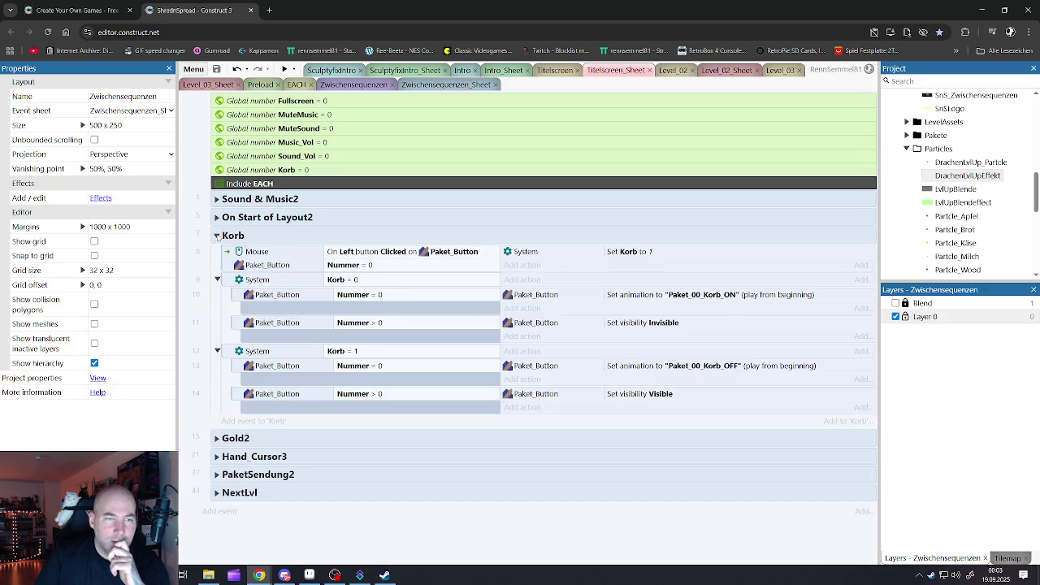
left_click(217, 236)
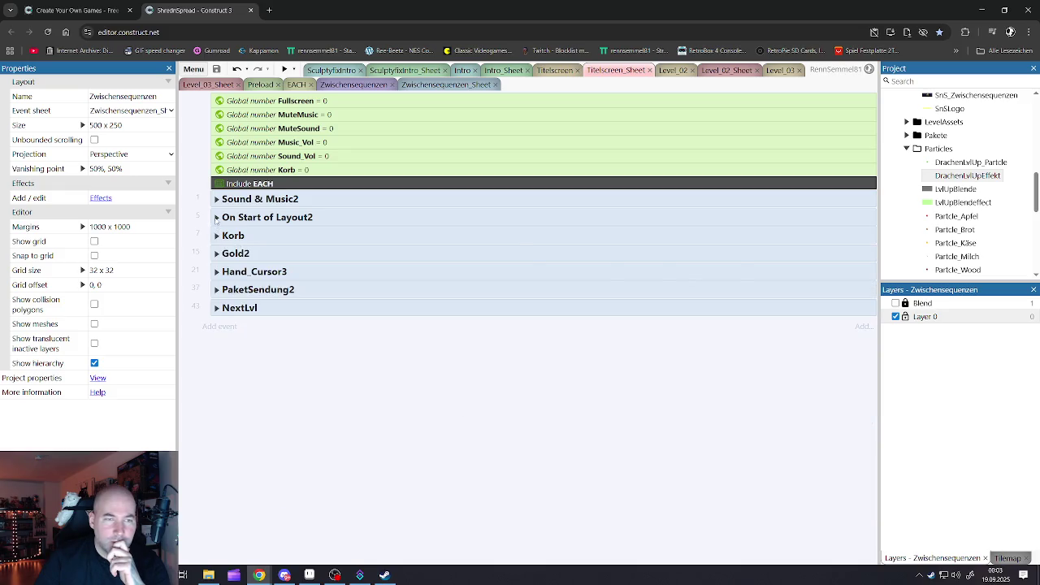
left_click(217, 217)
left_click(217, 217)
left_click(217, 199)
left_click(217, 199)
Expand the Hand_Cursor3 group and scroll through its events
left_click(217, 272)
scroll(389, 332, "down", 5)
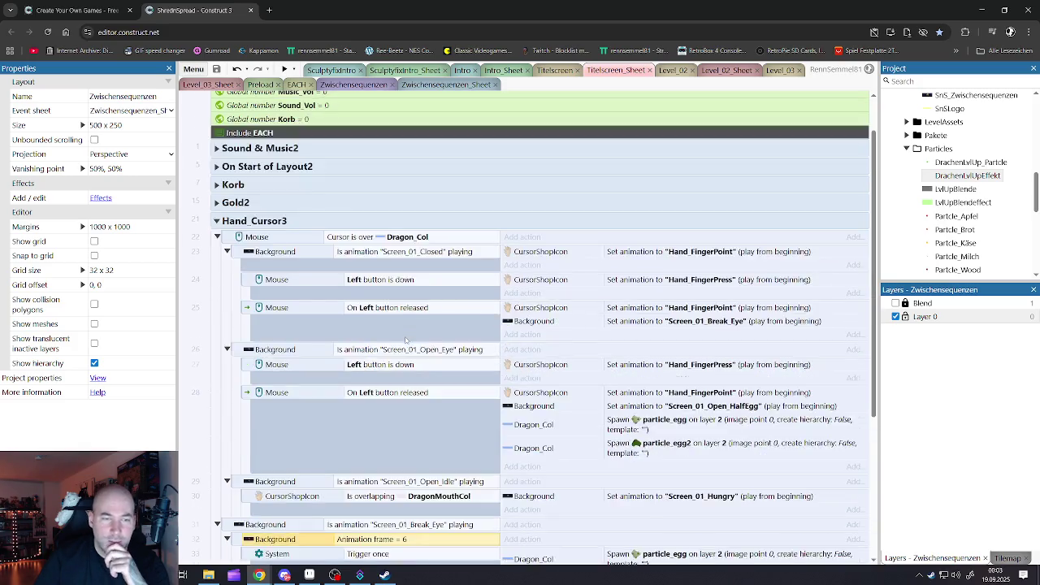
scroll(406, 340, "down", 2)
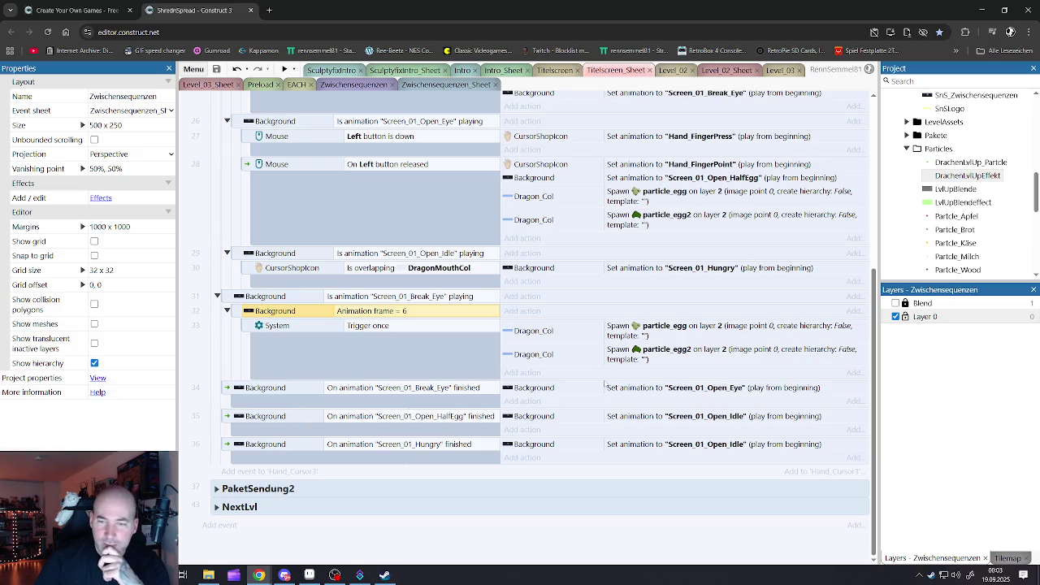
scroll(610, 389, "up", 1)
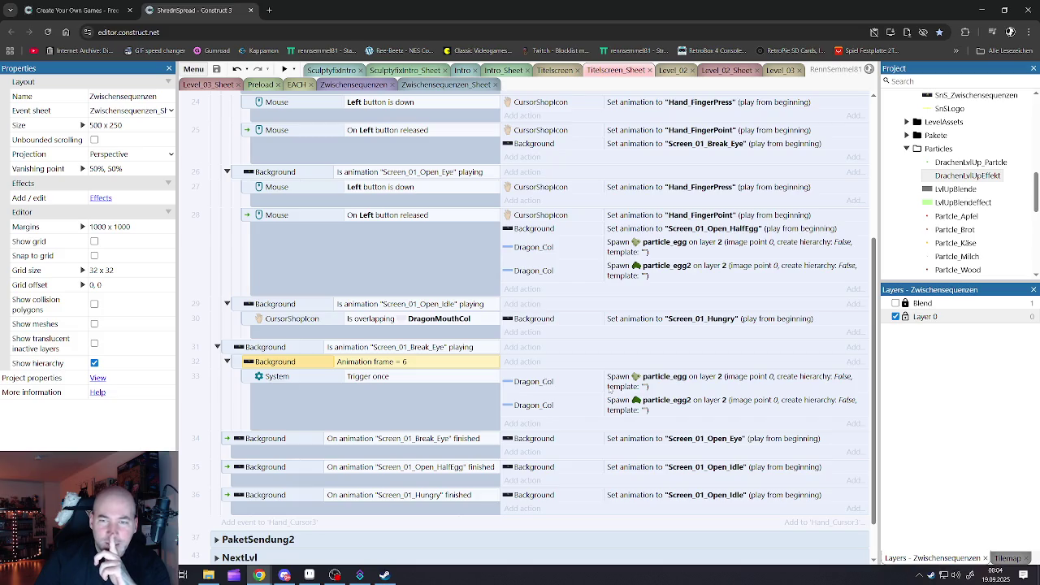
scroll(609, 389, "down", 1)
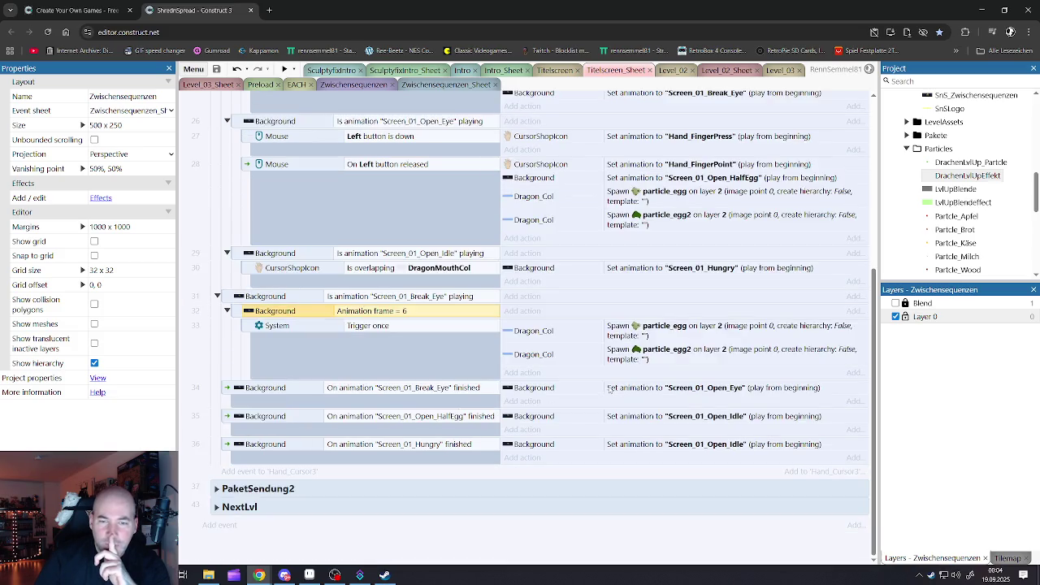
scroll(470, 392, "up", 4)
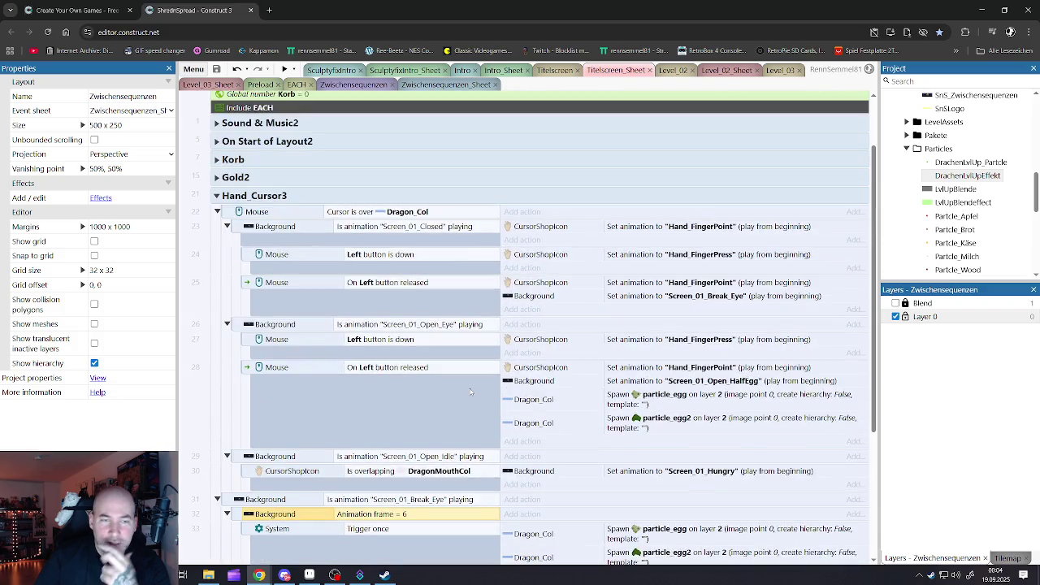
scroll(470, 392, "down", 4)
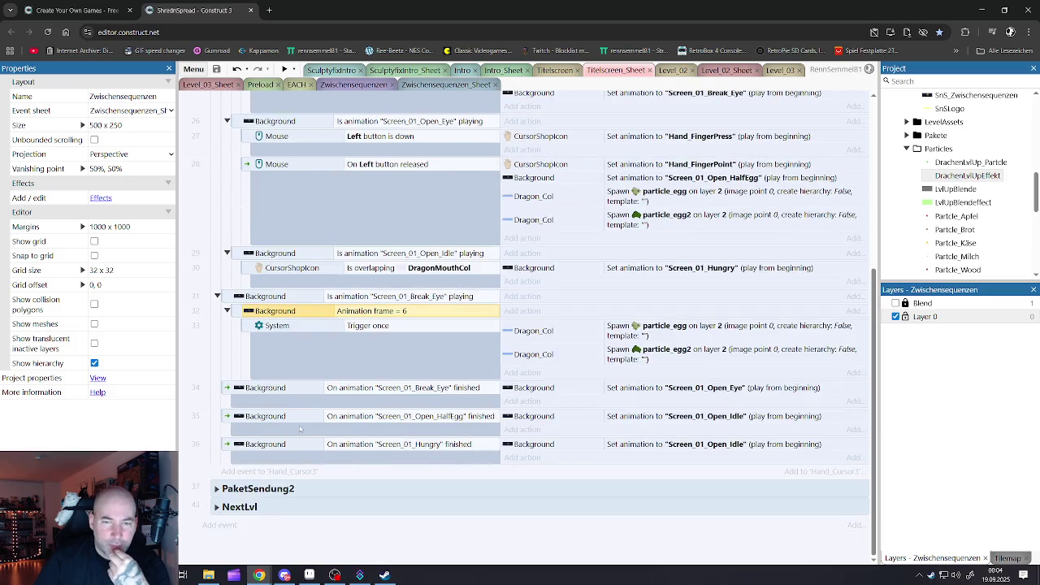
scroll(334, 422, "up", 4)
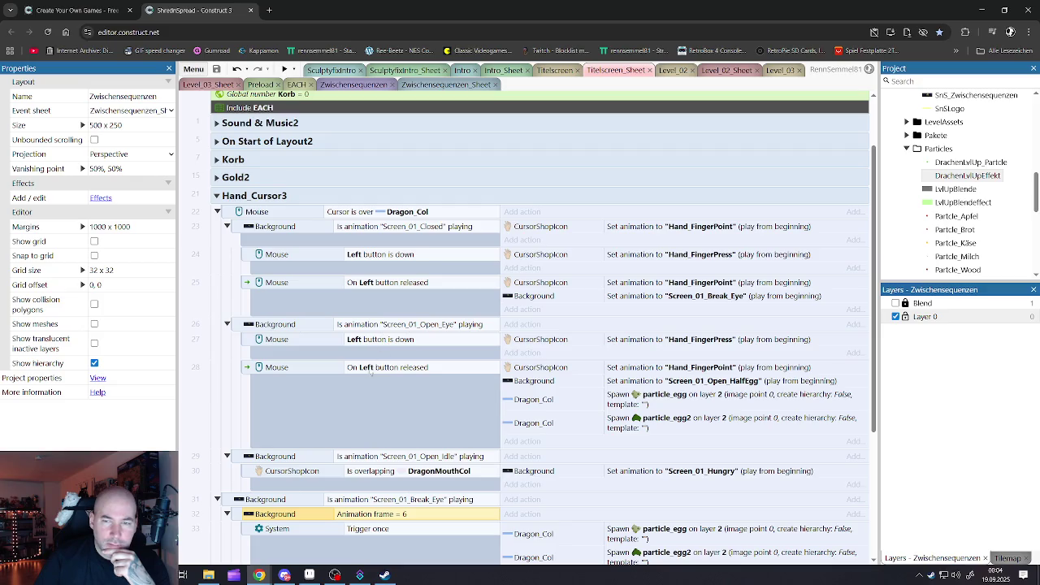
scroll(368, 372, "down", 4)
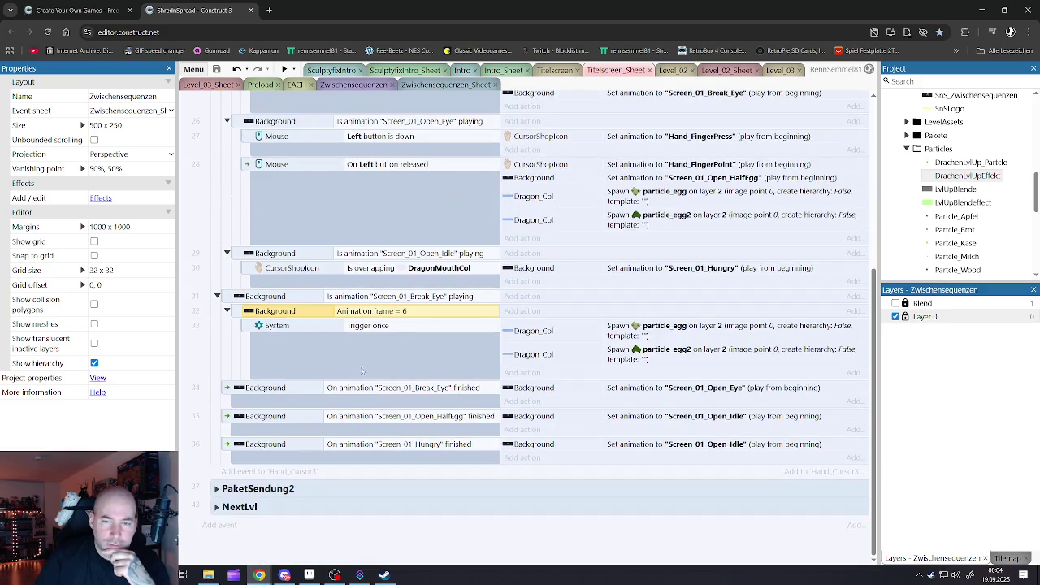
Review the NextLvl and PaketSendung2 events, collapse both, and switch to the EACH sheet
left_click(216, 507)
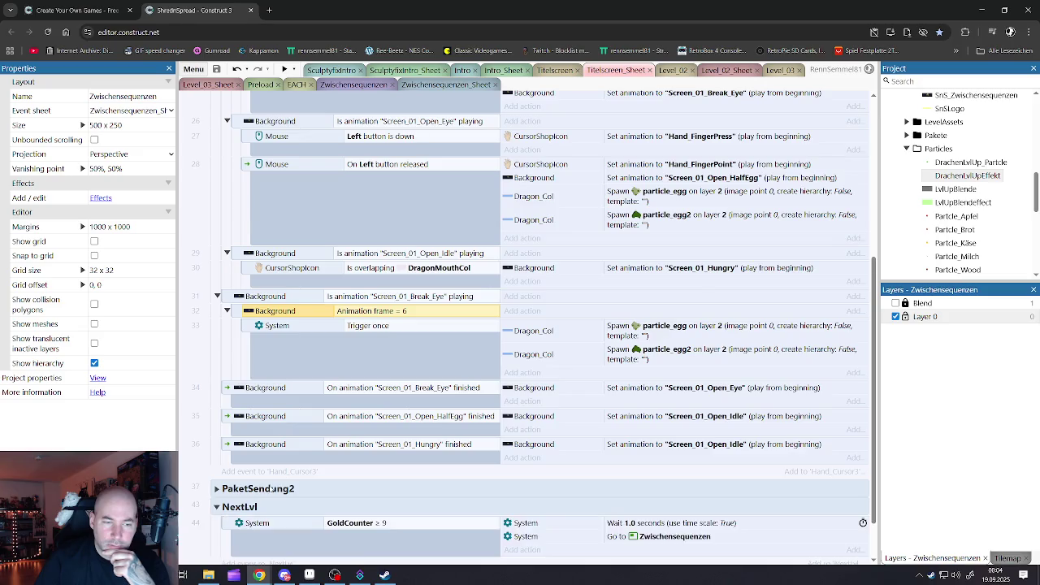
scroll(260, 496, "down", 1)
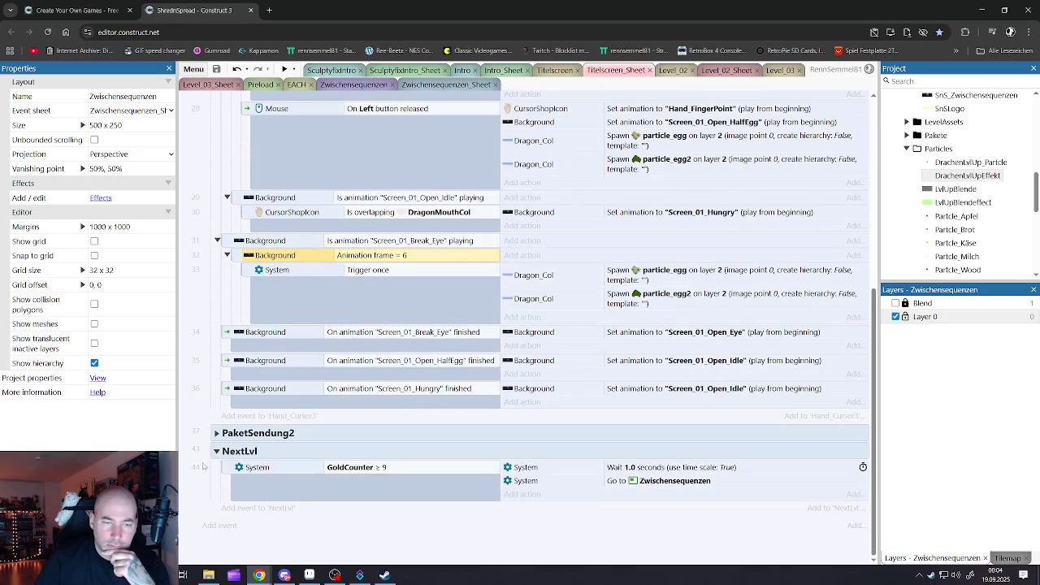
left_click(217, 433)
scroll(351, 449, "down", 4)
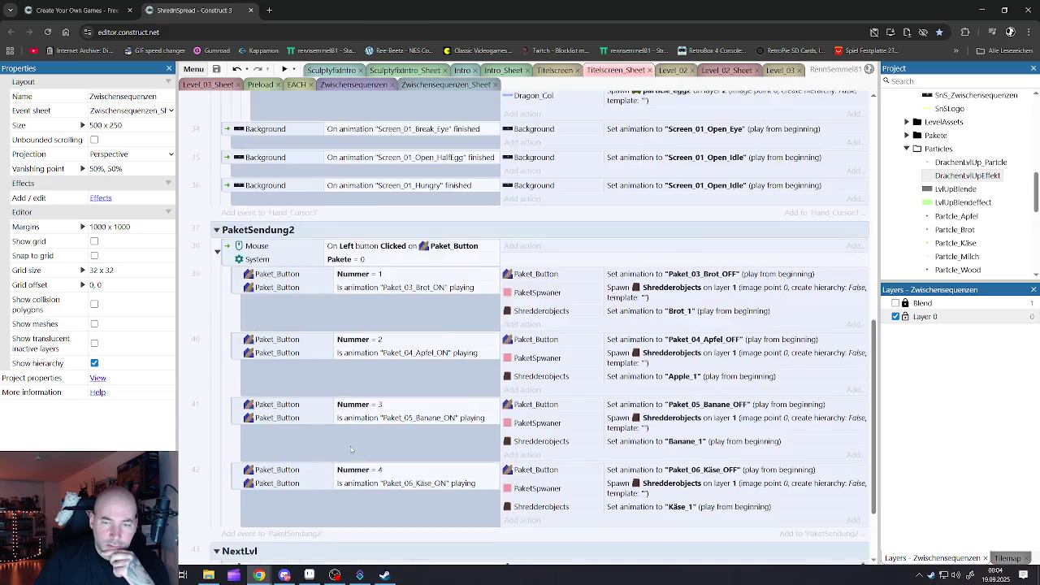
scroll(351, 450, "down", 2)
scroll(351, 450, "up", 5)
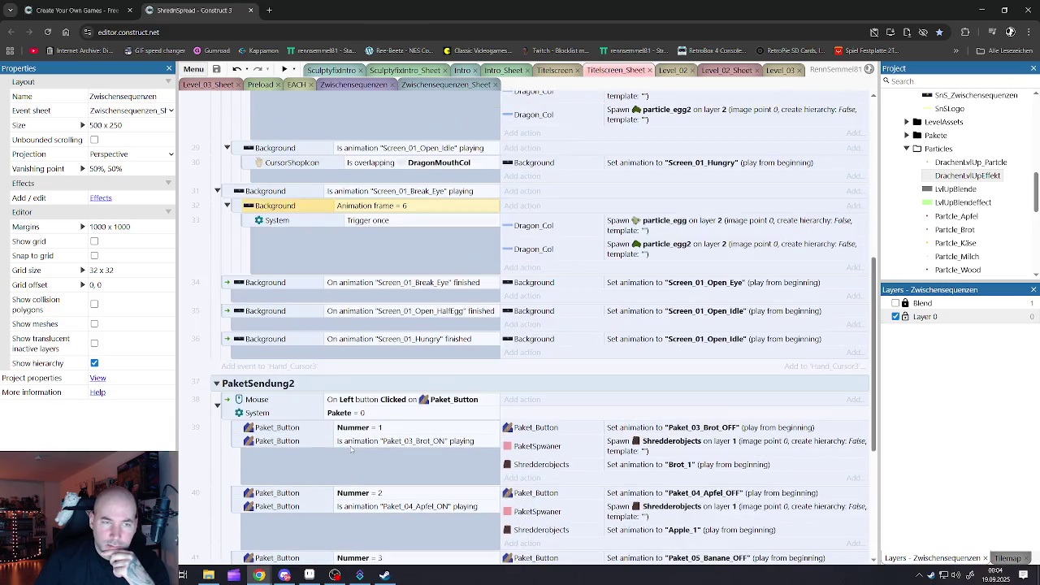
left_click(217, 383)
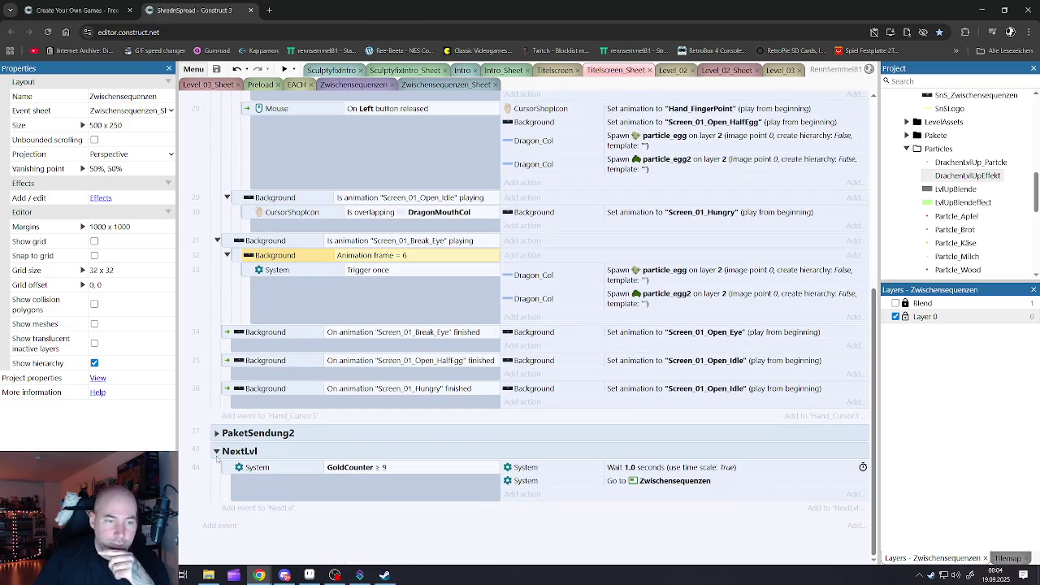
left_click(217, 454)
left_click(299, 85)
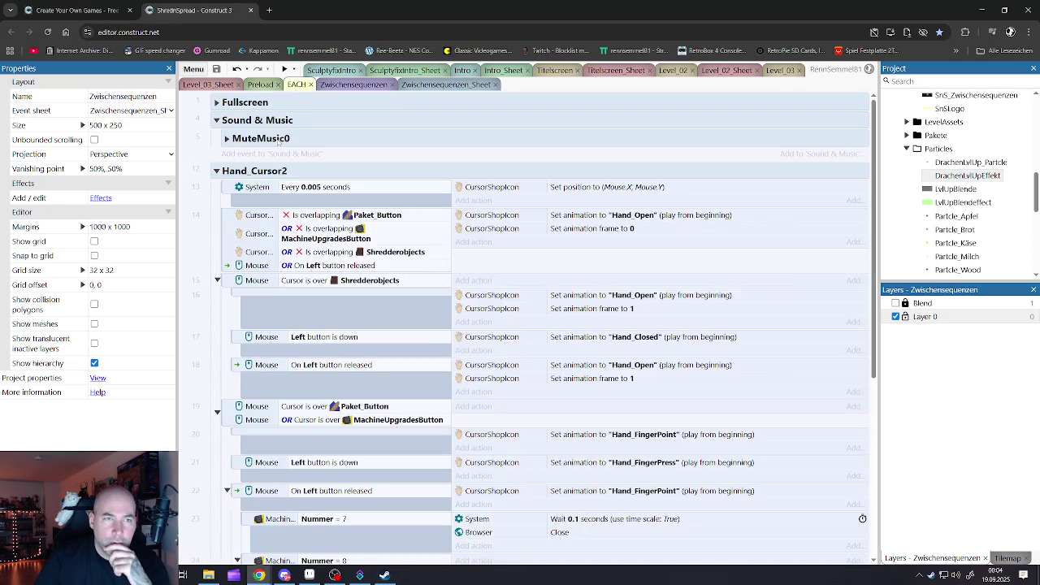
Collapse Sound & Music and re-open Hand_Cursor2 to scroll through its events
left_click(217, 121)
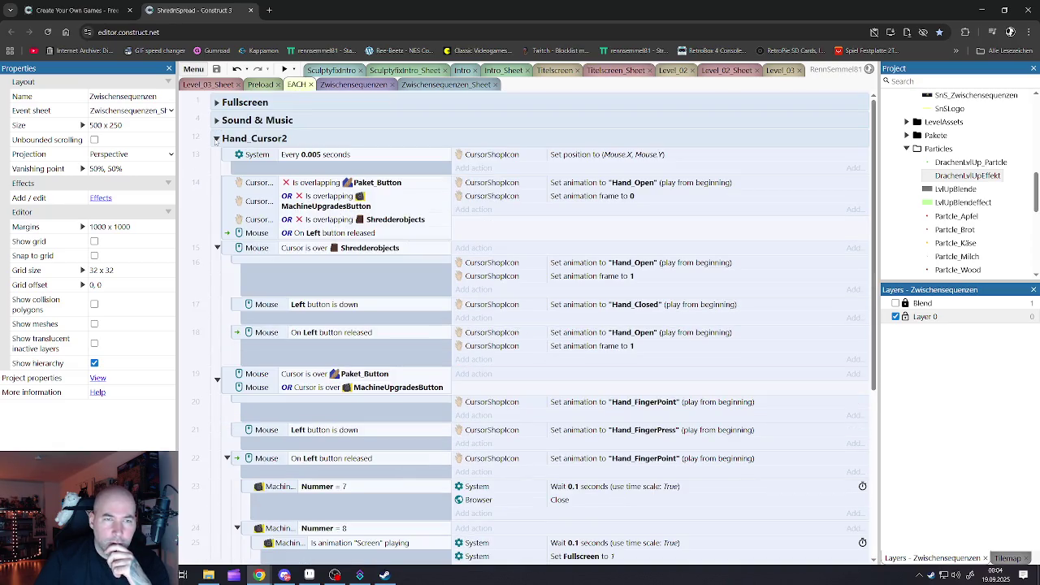
left_click(216, 139)
left_click(216, 139)
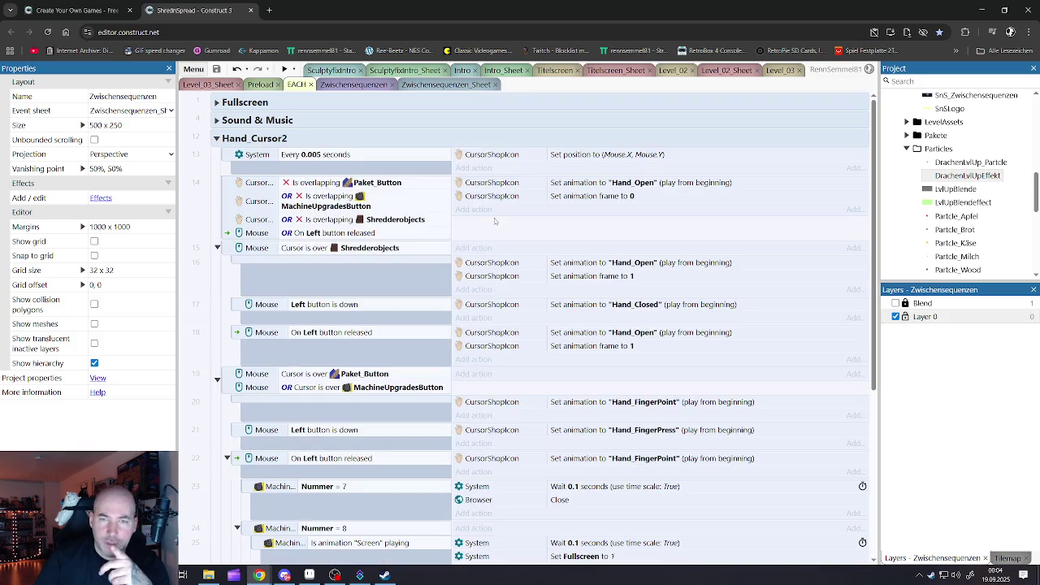
scroll(480, 252, "down", 5)
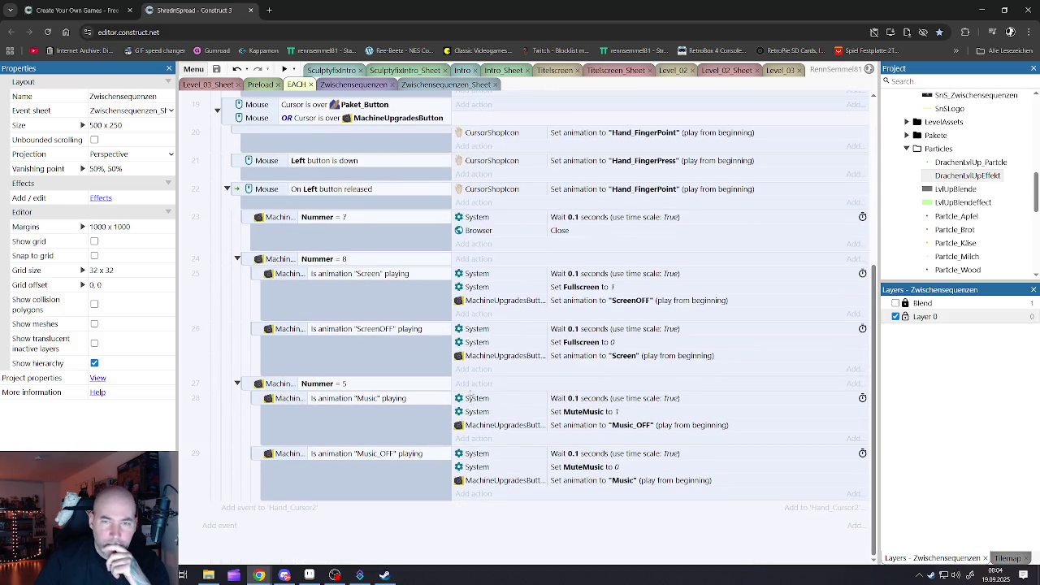
scroll(446, 304, "up", 2)
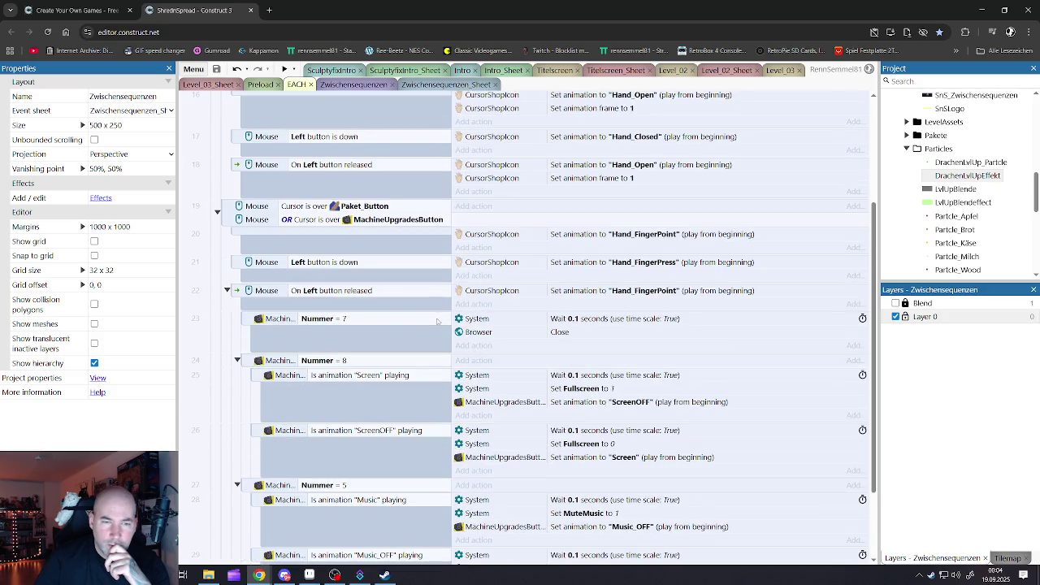
scroll(428, 321, "up", 3)
scroll(429, 322, "up", 1)
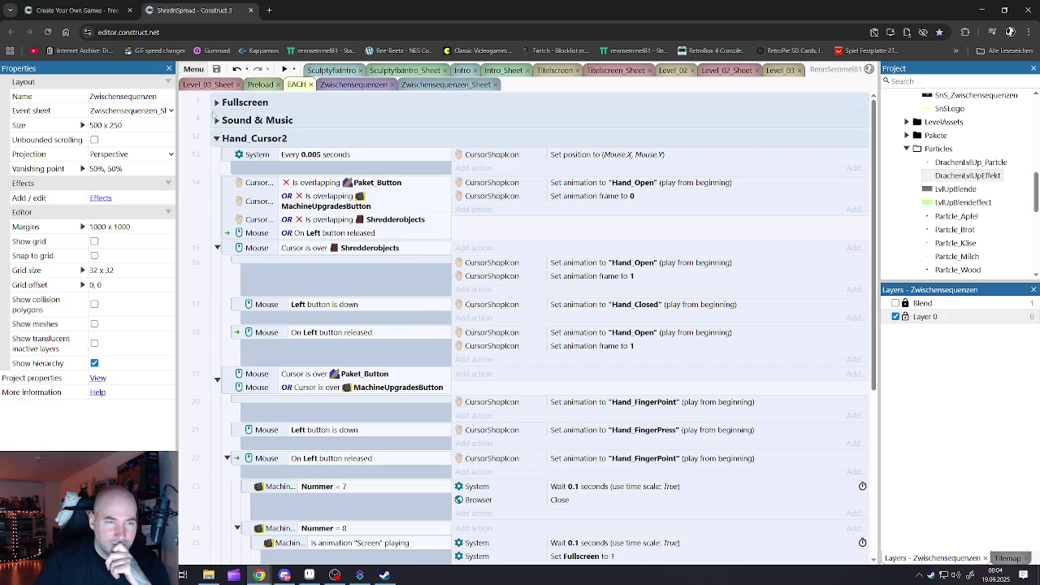
Inspect Fullscreen and the MuteMusic0 subgroup, collapse all groups, and open the Titelscreen layout
left_click(216, 104)
left_click(217, 104)
left_click(216, 121)
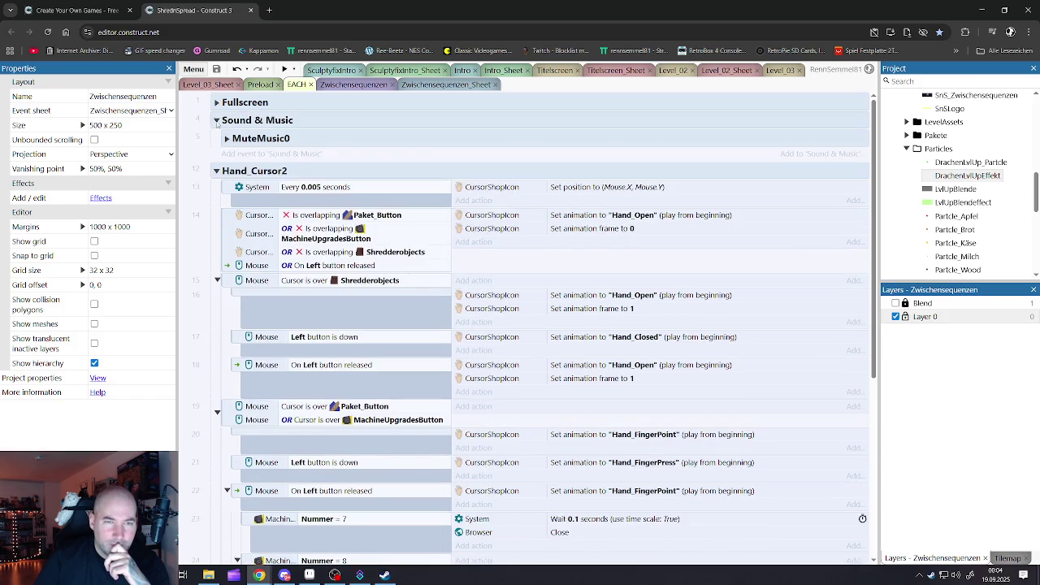
left_click(228, 139)
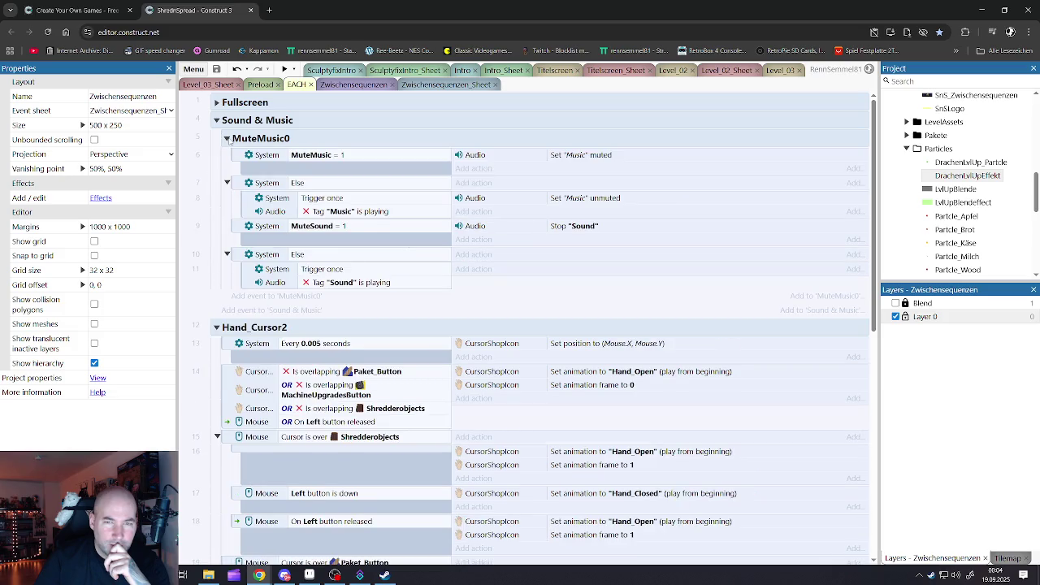
left_click(217, 120)
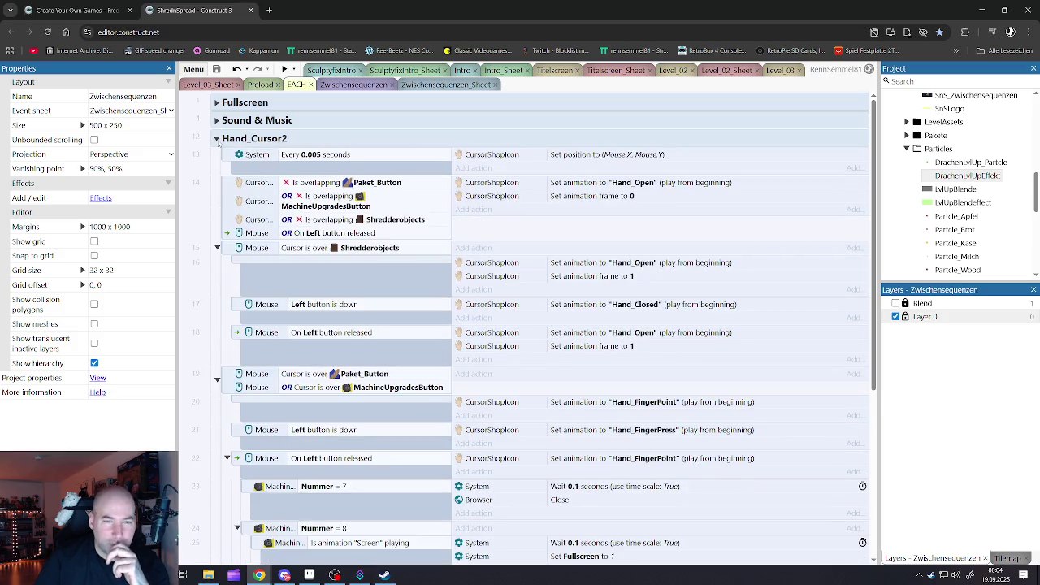
scroll(333, 242, "down", 3)
scroll(335, 229, "down", 1)
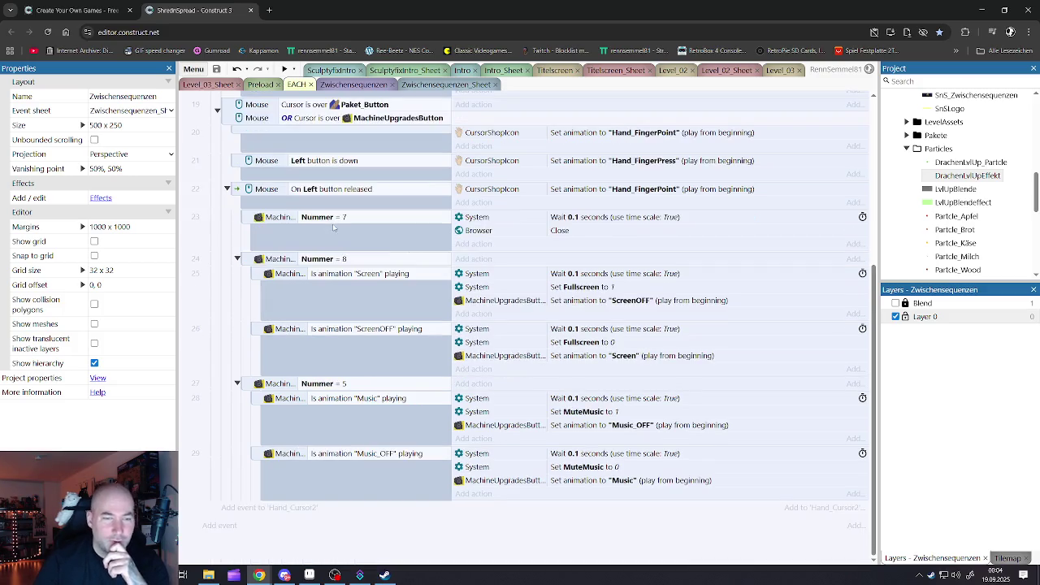
scroll(330, 234, "up", 4)
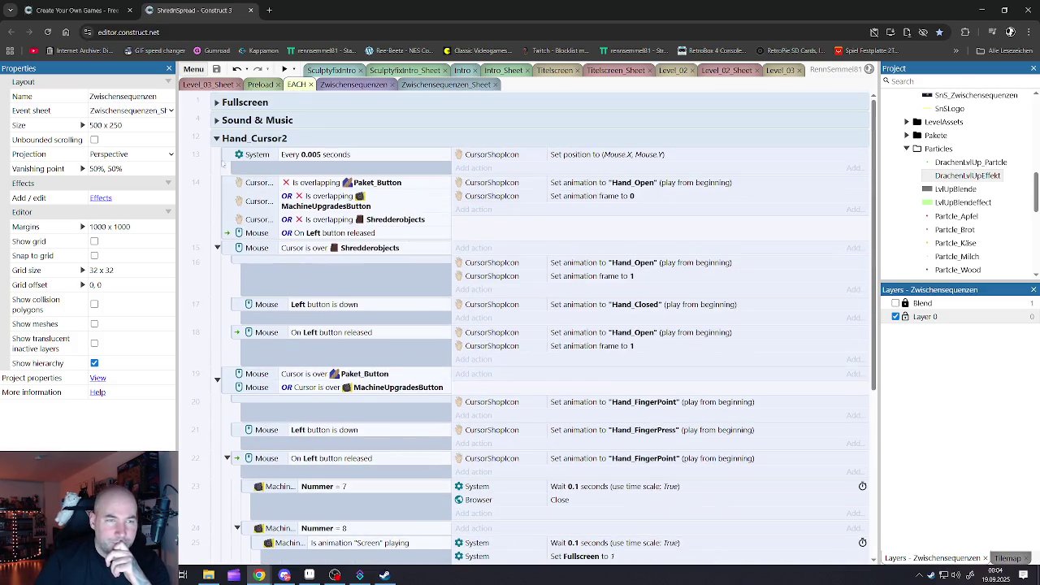
left_click(217, 140)
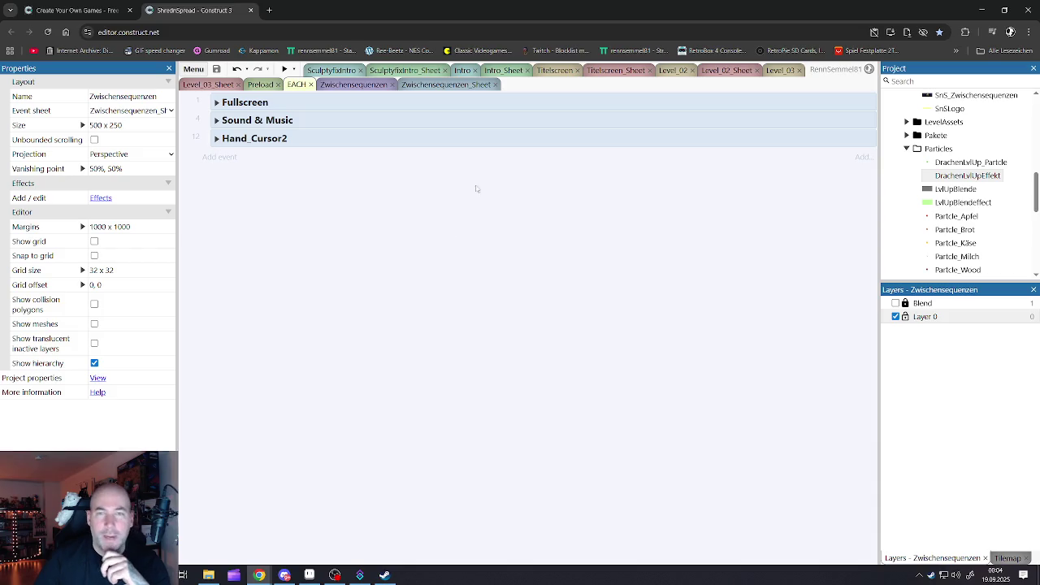
left_click(545, 72)
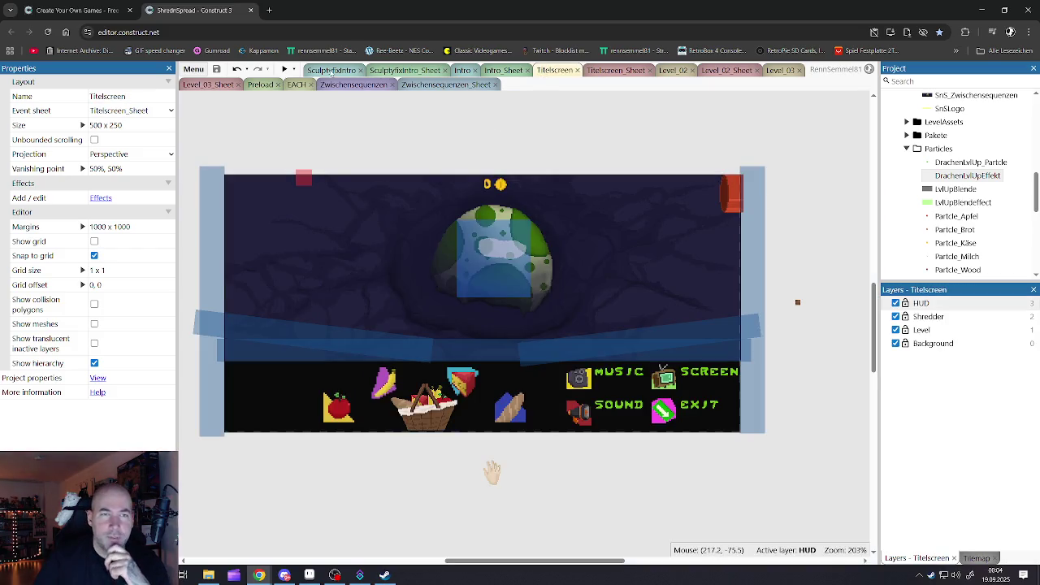
Preview the title screen maximized and fullscreen, exit it, and bring up Level_02_Sheet
left_click(284, 69)
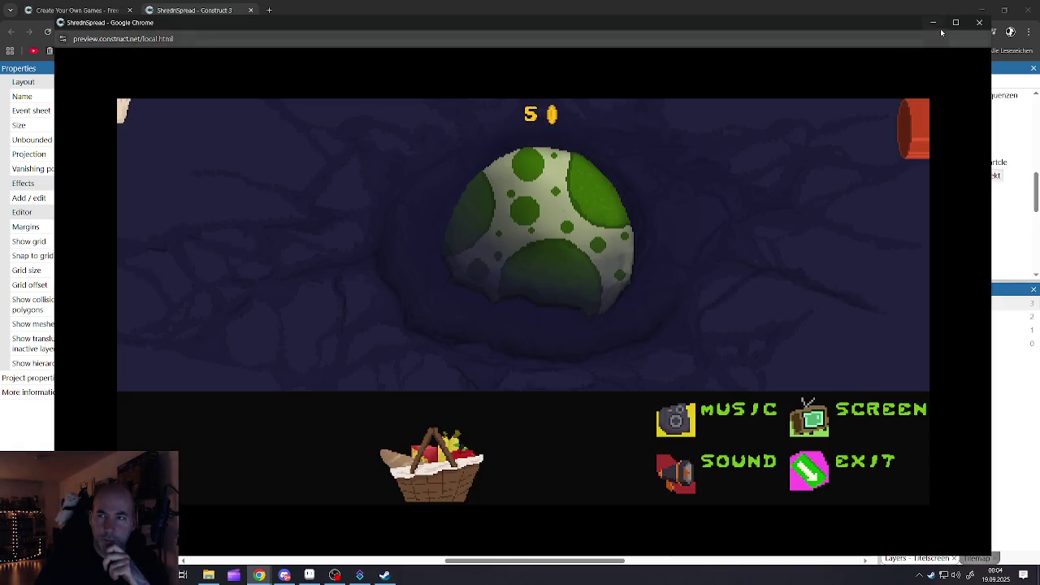
left_click(956, 22)
left_click(406, 500)
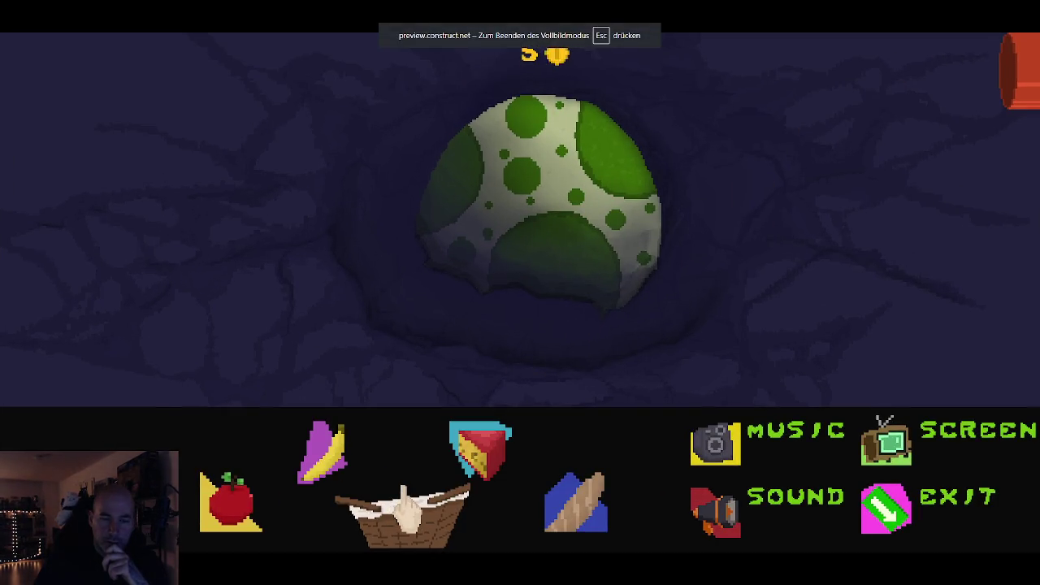
left_click(884, 516)
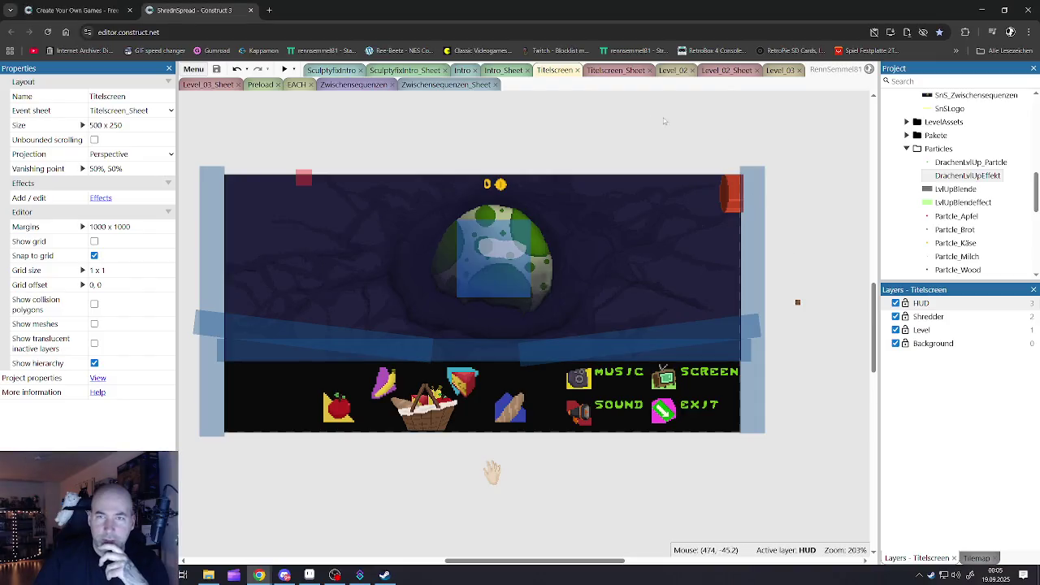
left_click(726, 70)
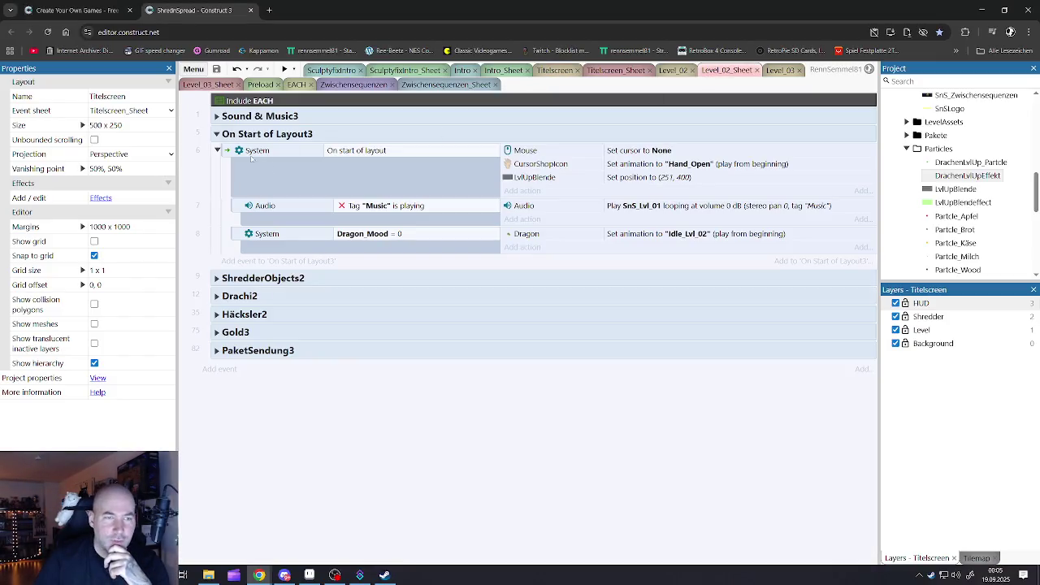
Open Drachi2 and event 14's sub-event, selecting its 'Set time scale to 0.25' action for copying
left_click(216, 135)
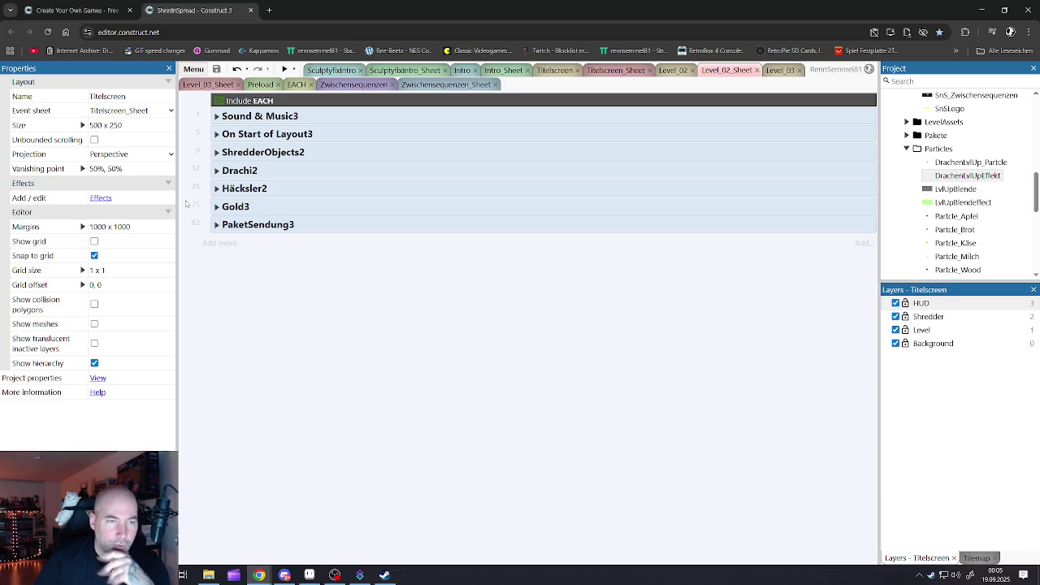
left_click(216, 171)
scroll(230, 186, "down", 5)
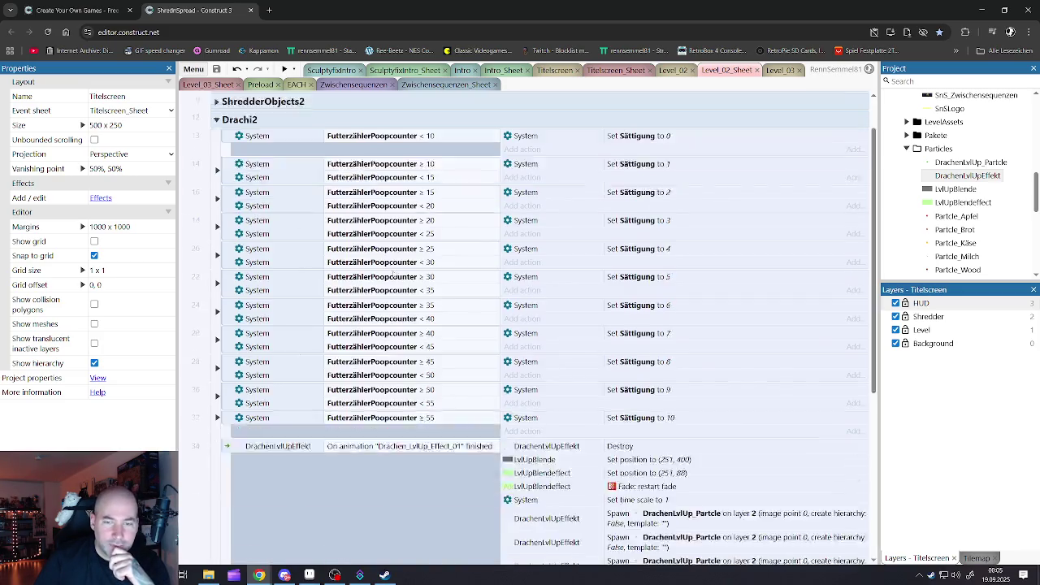
left_click(228, 210)
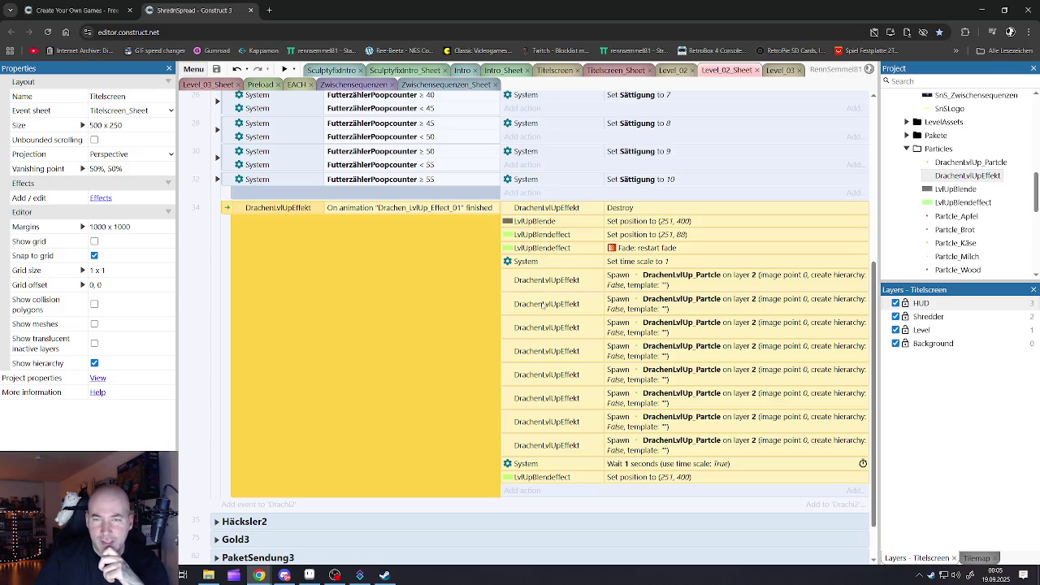
scroll(543, 304, "up", 5)
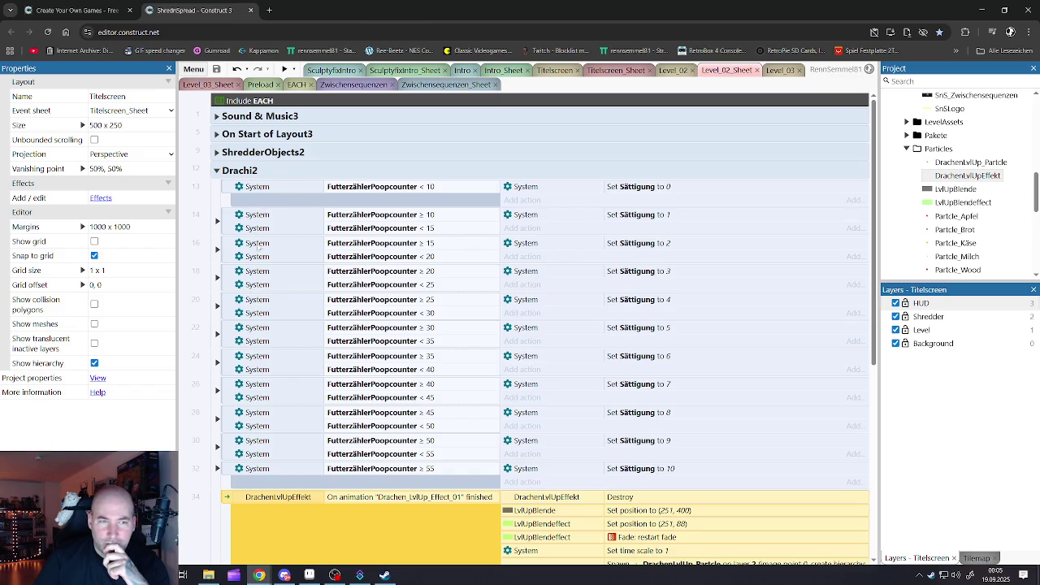
left_click(217, 222)
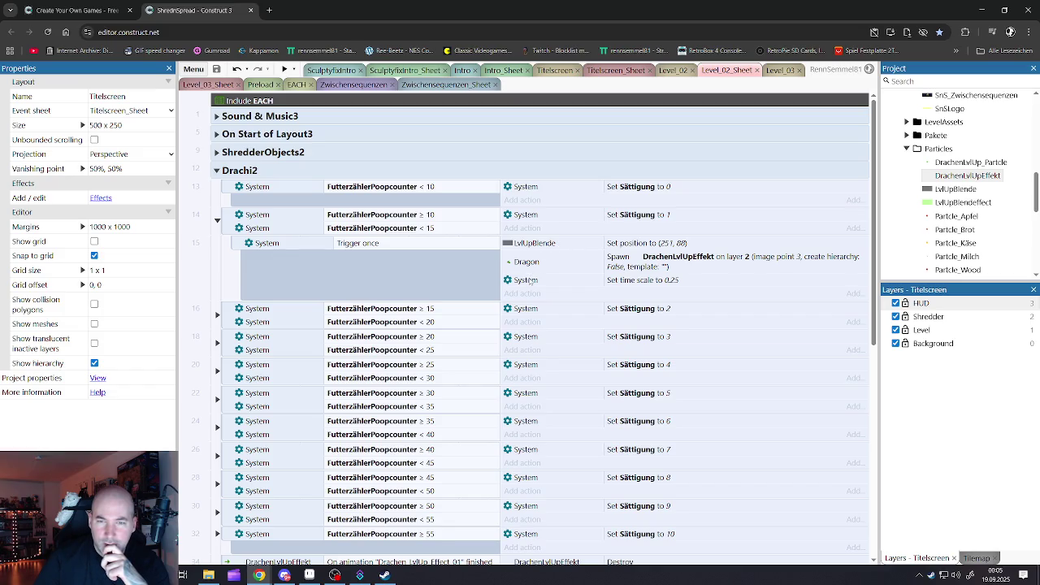
left_click(555, 282)
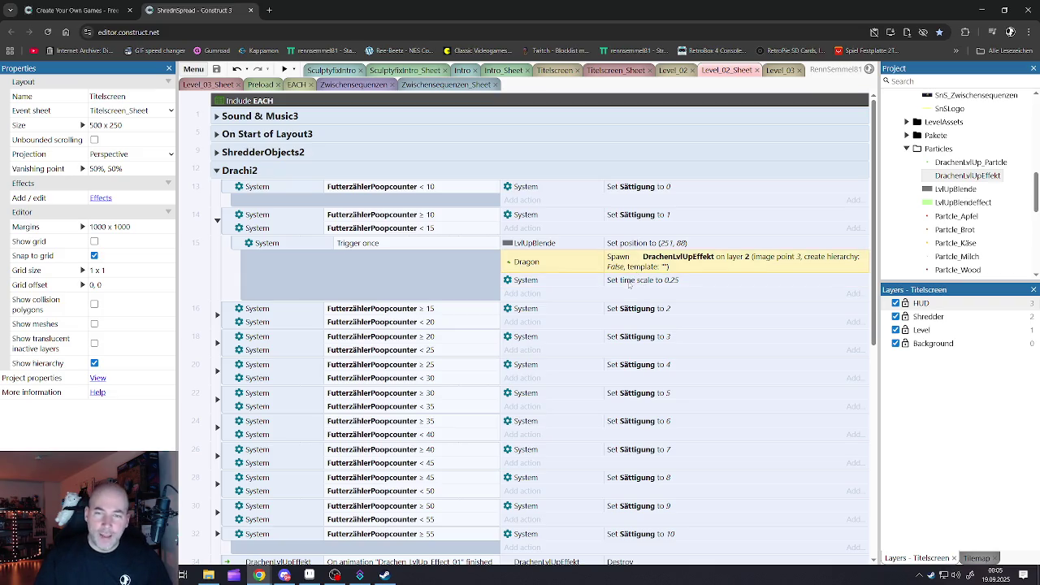
Paste 'Set time scale to 0.25' below the egg spawns in Zwischensequenzen_Sheet's frame ≥ 10 event
left_click(345, 84)
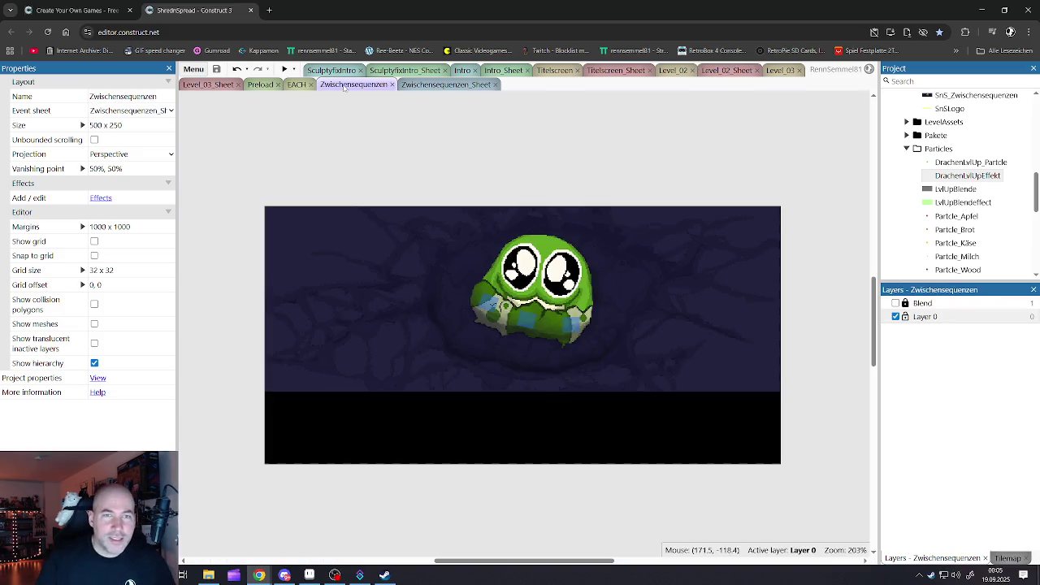
left_click(446, 85)
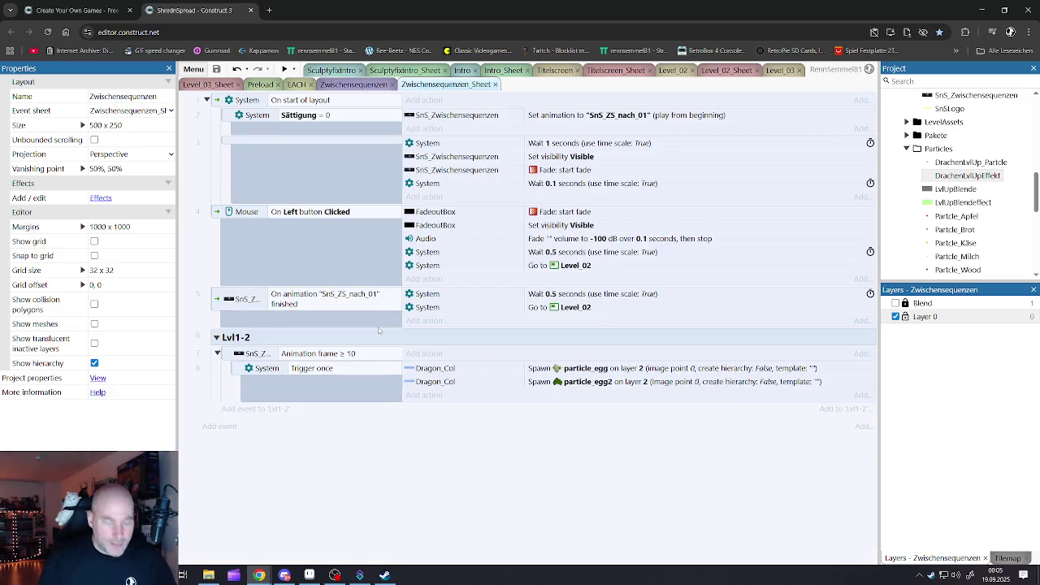
left_click(428, 380)
key("ctrl+v")
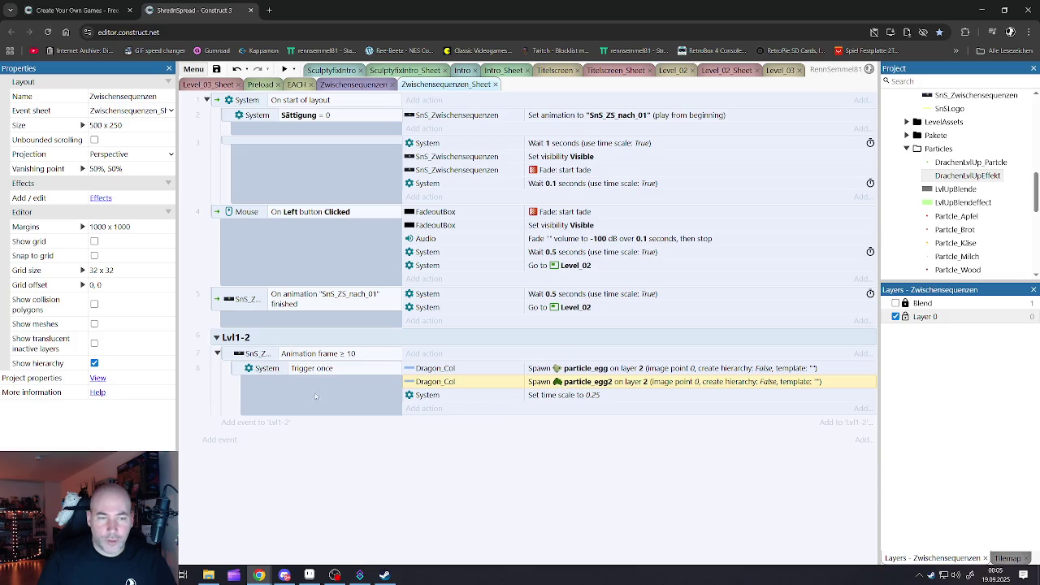
Duplicate the frame ≥ 10 event, change its frame to 11, and delete its two egg spawns
left_click(227, 358)
key("ctrl+c")
key("ctrl+v")
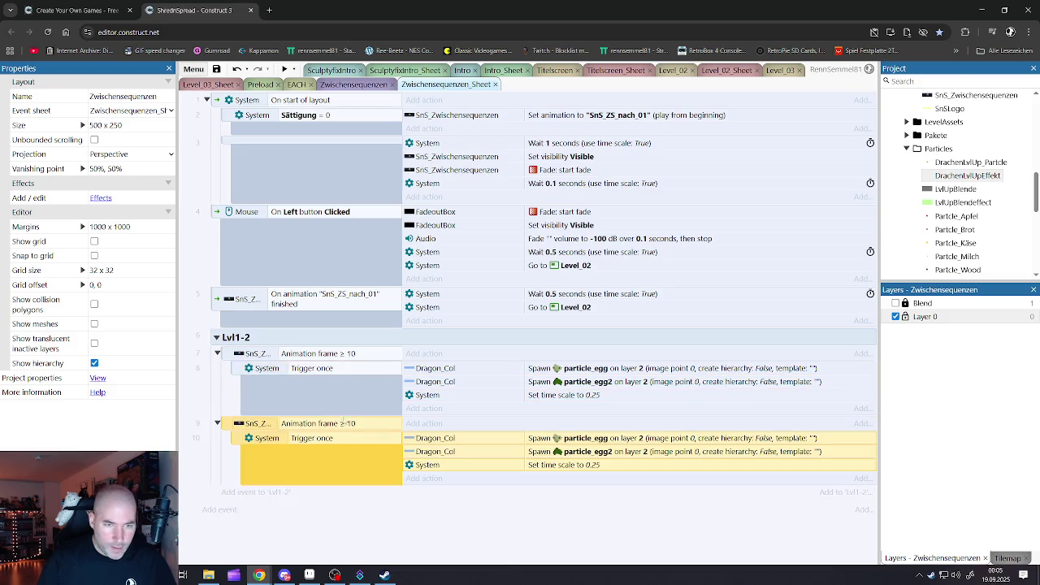
left_click(340, 430)
double_click(340, 429)
left_click(520, 399)
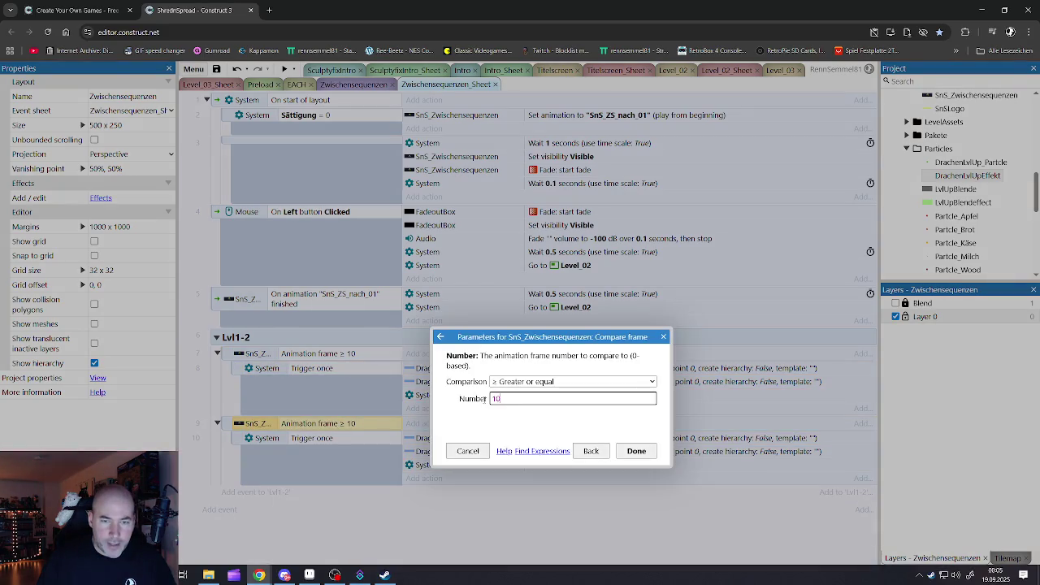
key("BackSpace")
key("BackSpace")
type("11")
left_click(636, 451)
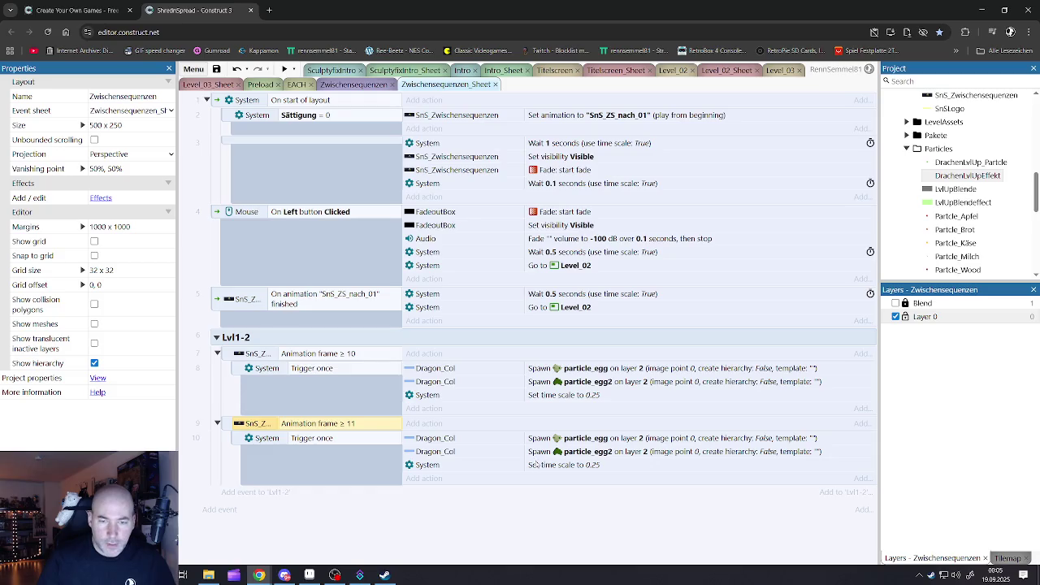
left_click(438, 438)
left_click(439, 452, "shift")
key("Delete")
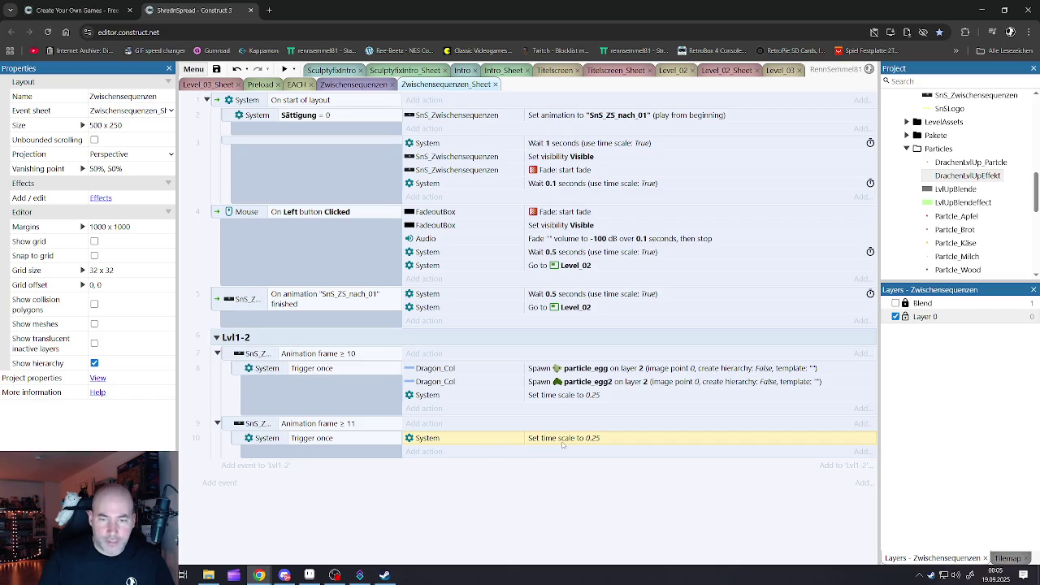
left_click(354, 84)
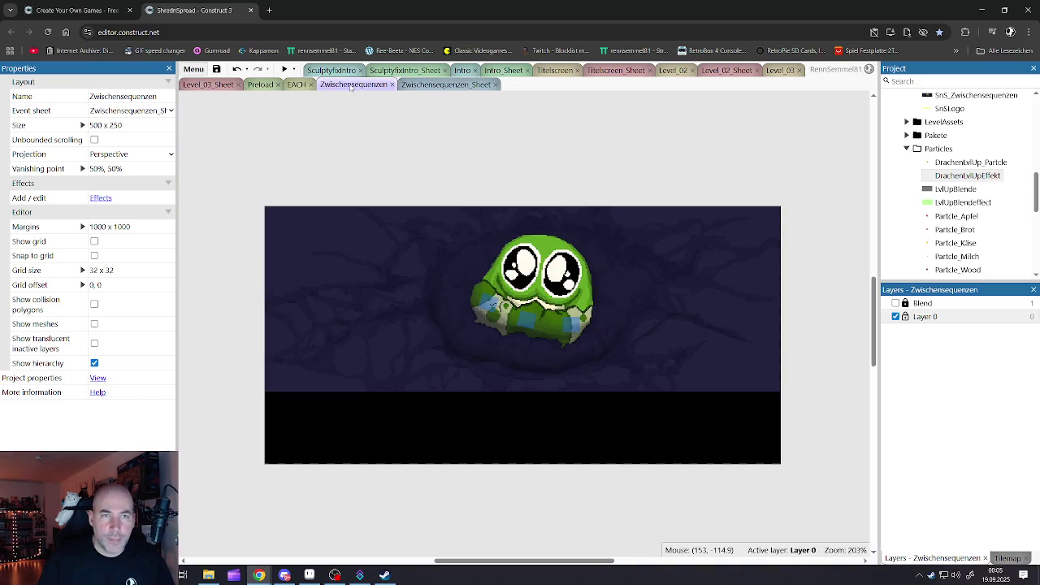
Copy the DrachenLvlUpEffekt animation-finished event from Level_02_Sheet and nest it under the frame ≥ 11 event
left_click(722, 70)
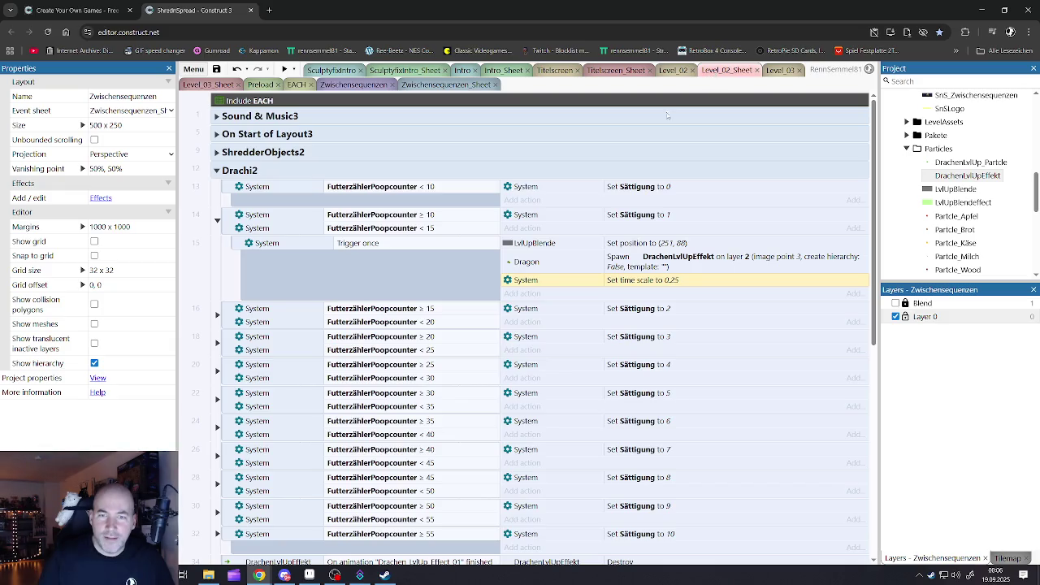
scroll(487, 313, "down", 5)
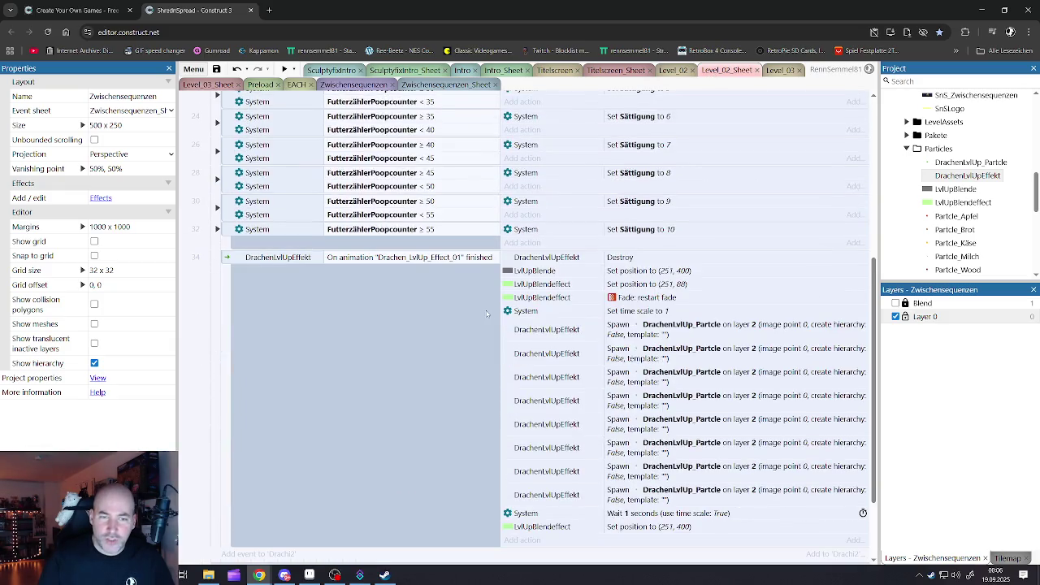
left_click(227, 258)
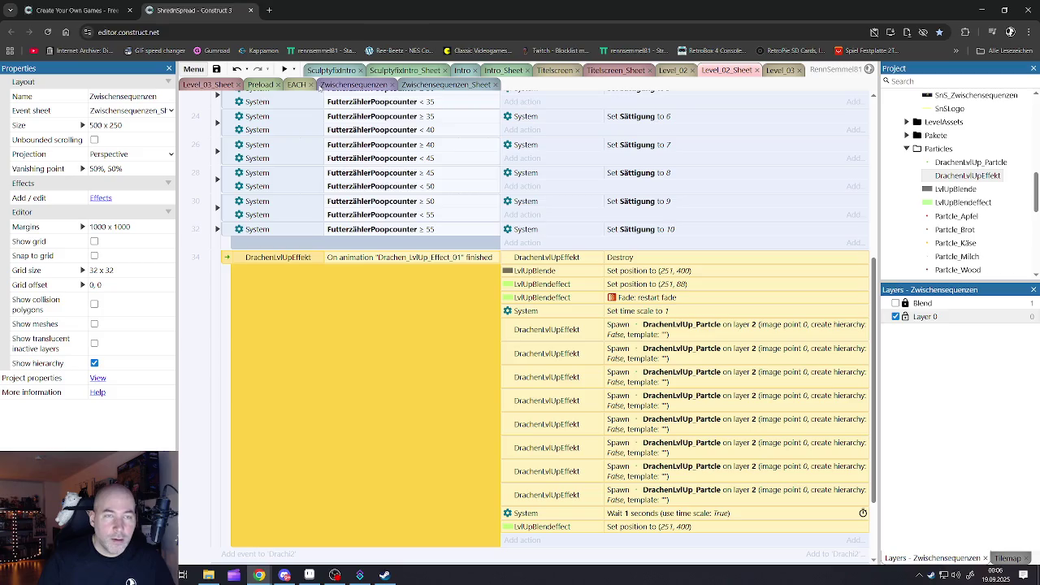
left_click(331, 85)
left_click(445, 85)
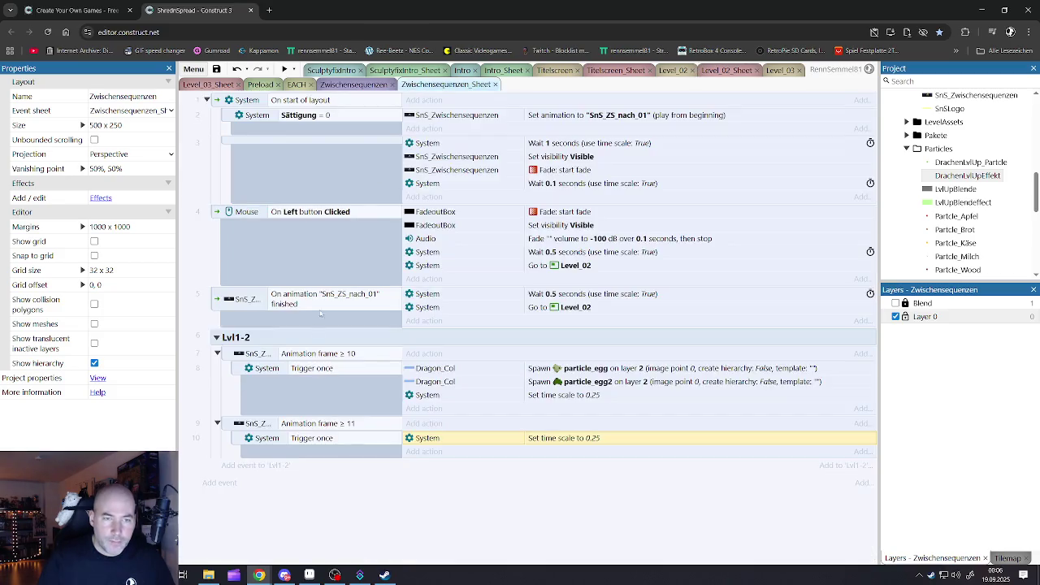
key("ctrl+v")
scroll(302, 327, "down", 2)
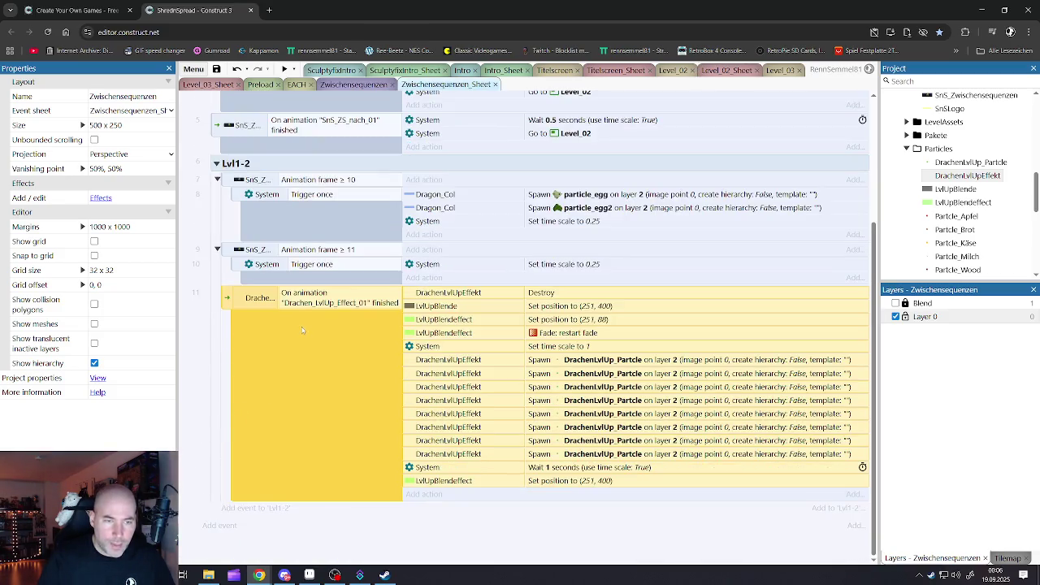
left_click_drag(234, 303, 309, 276)
left_click(309, 376)
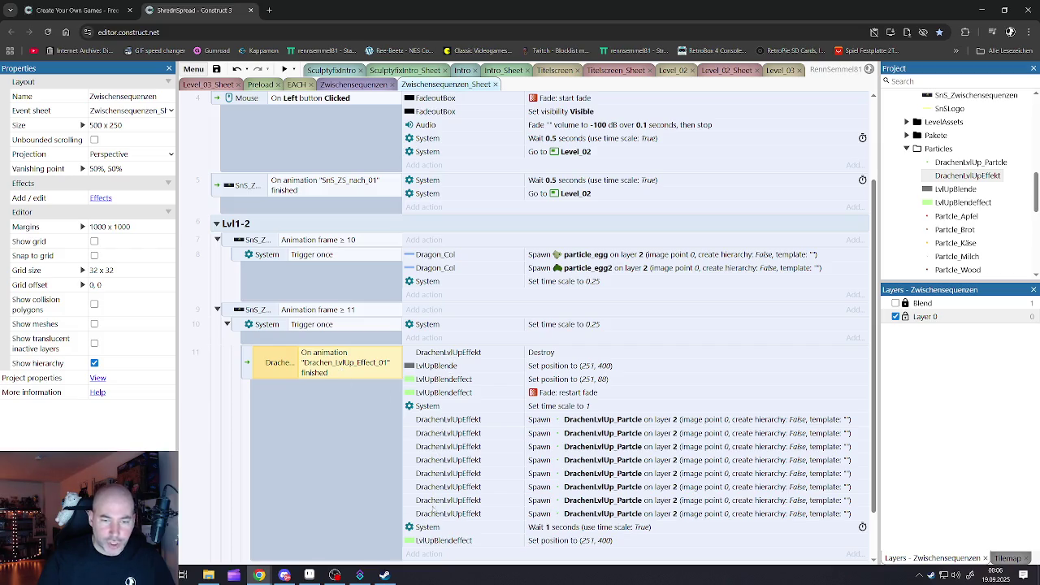
left_click(437, 326)
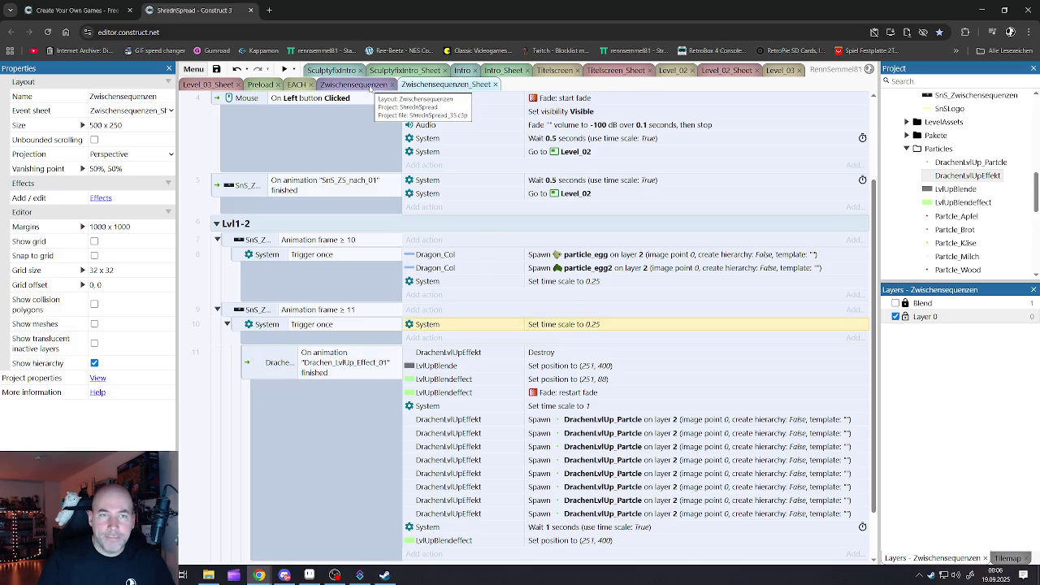
Copy the DrachenLvlUpEffekt spawn action from Level_02_Sheet and paste it into event 10
left_click(712, 72)
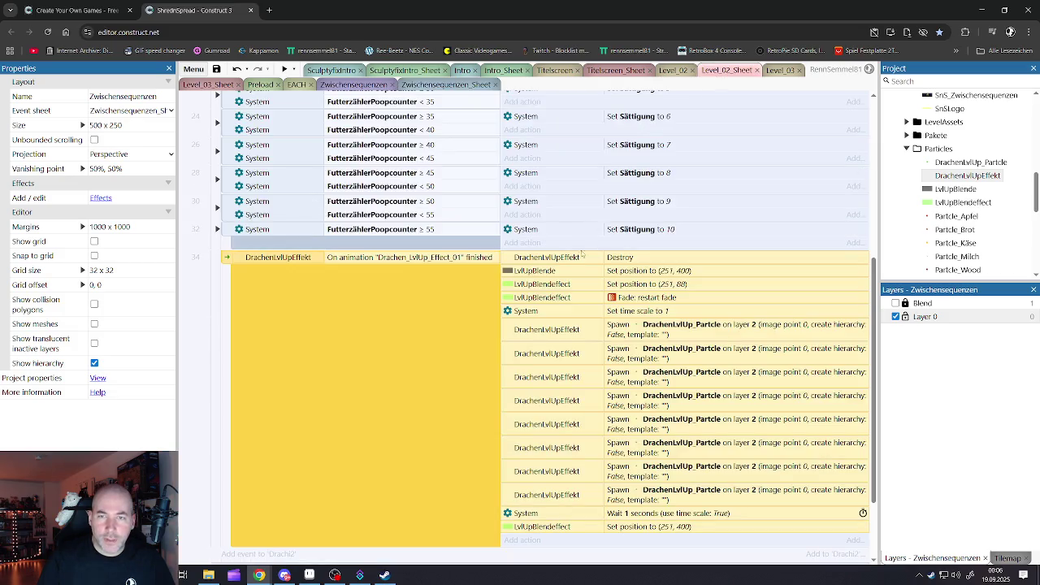
scroll(572, 246, "up", 4)
left_click(557, 261)
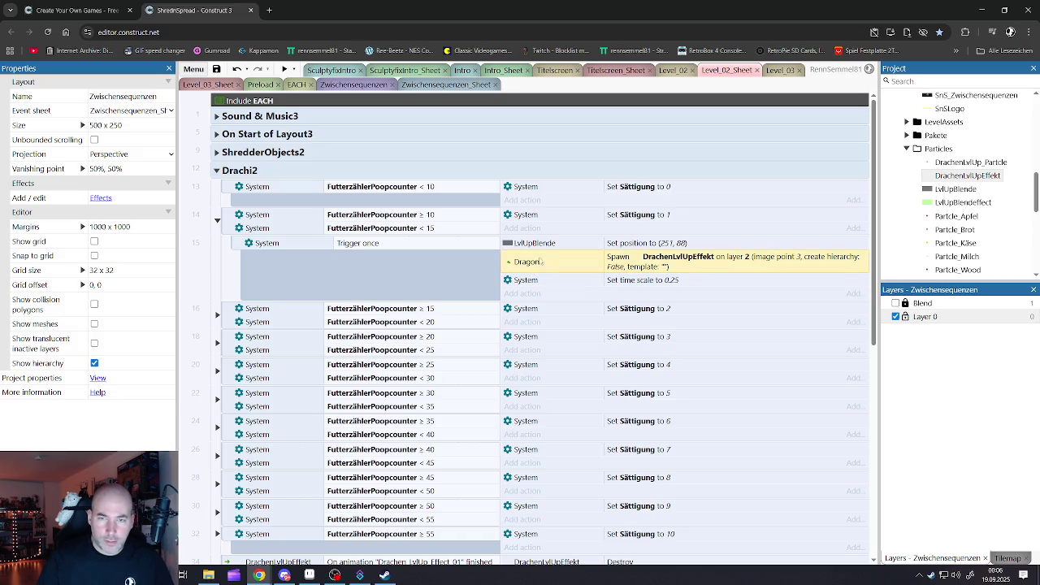
left_click(543, 245)
left_click(534, 262)
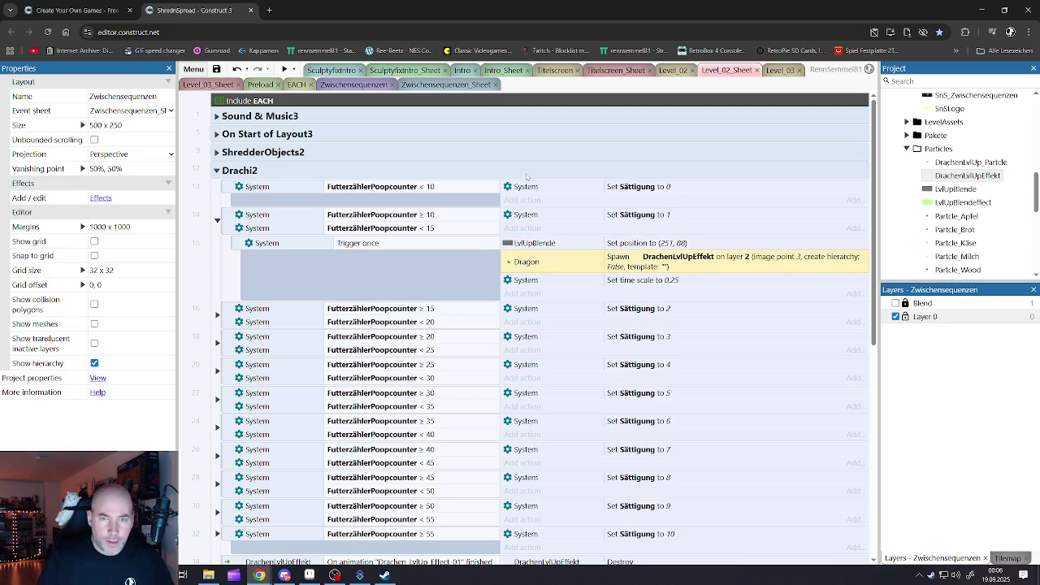
left_click(530, 244)
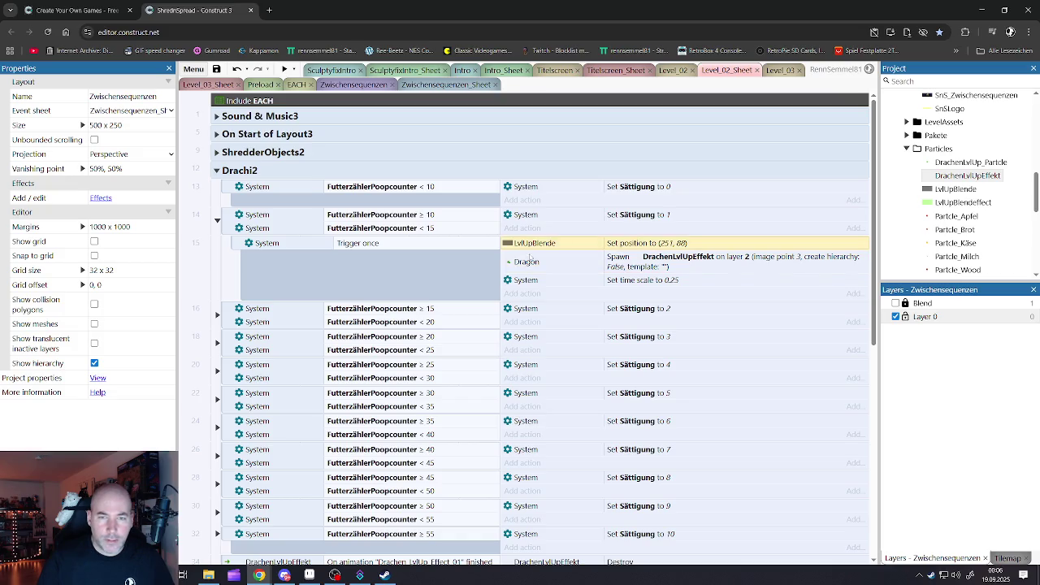
left_click(533, 263)
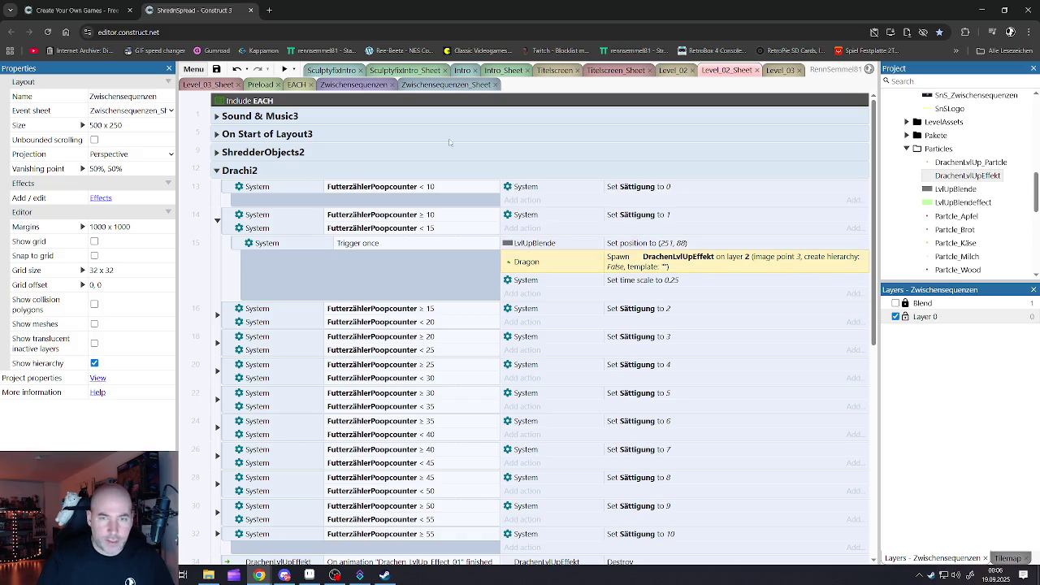
left_click(353, 84)
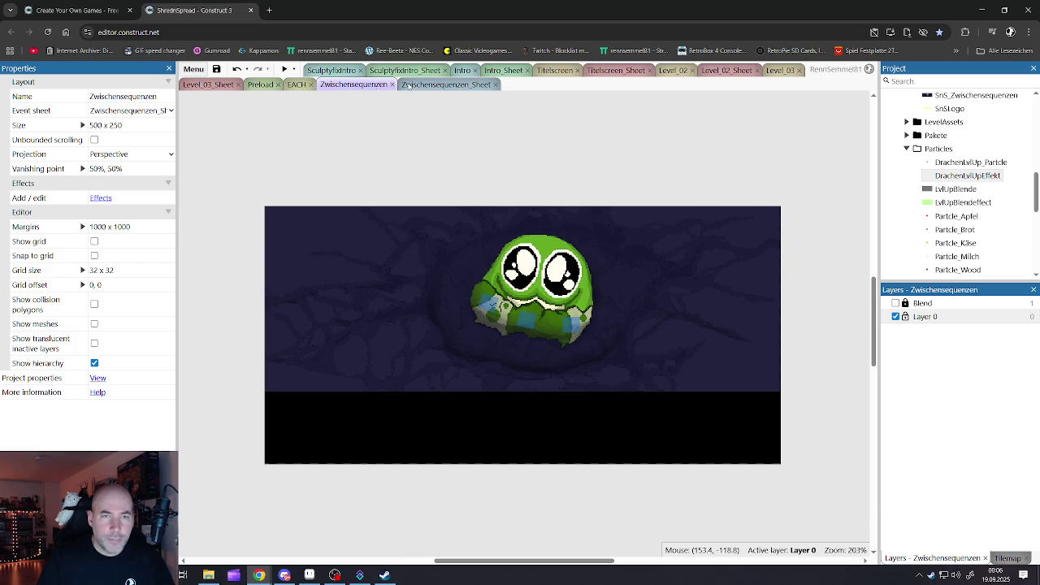
left_click(411, 87)
key("ctrl+v")
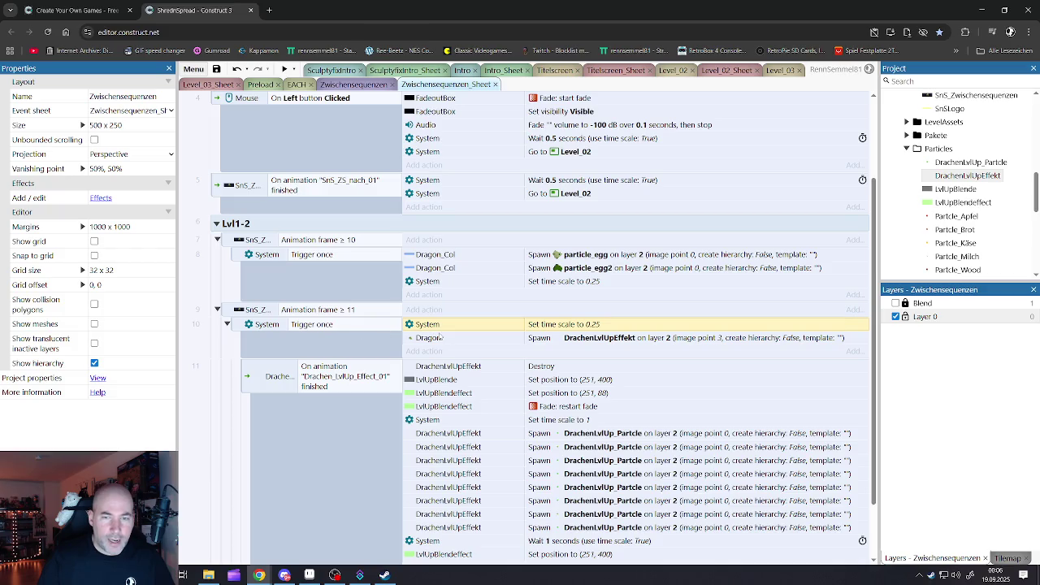
Review event 9's frame condition and event 10's time scale, spawn and LvlUpBlendeffect actions
left_click(440, 338)
scroll(436, 335, "down", 1)
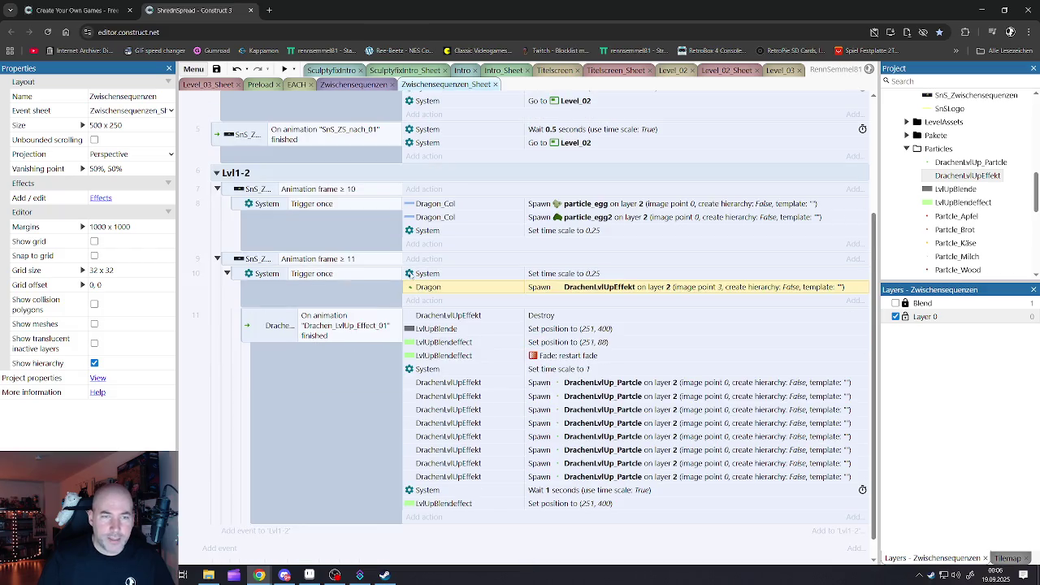
left_click(361, 260)
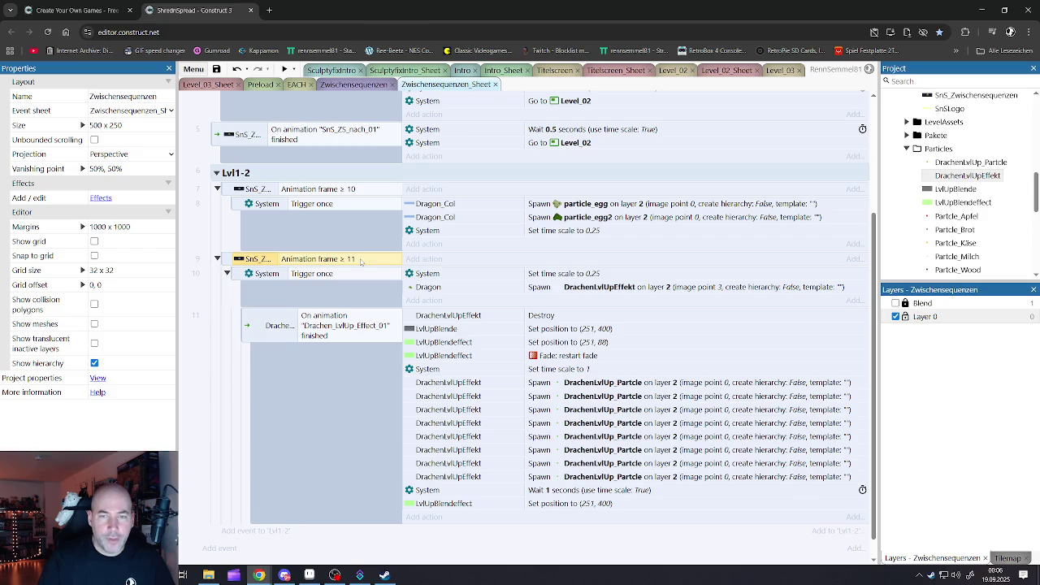
left_click(428, 277)
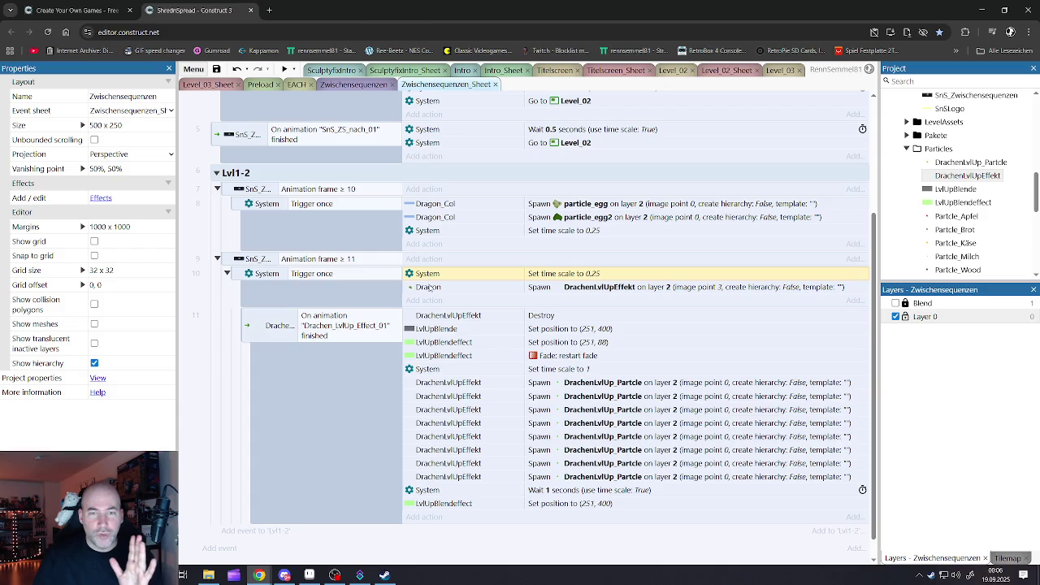
left_click(430, 288)
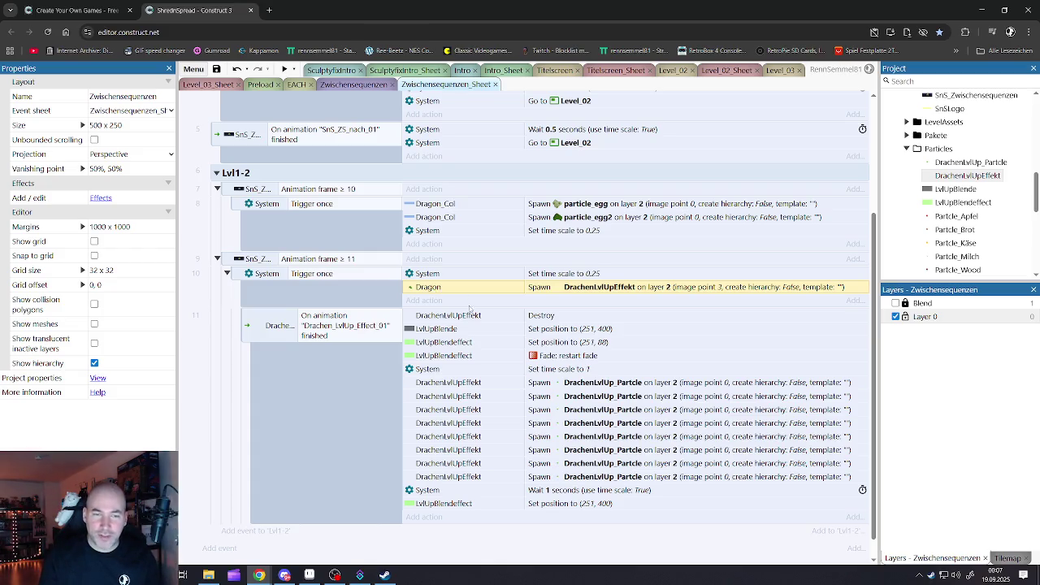
scroll(445, 396, "down", 1)
left_click(433, 480)
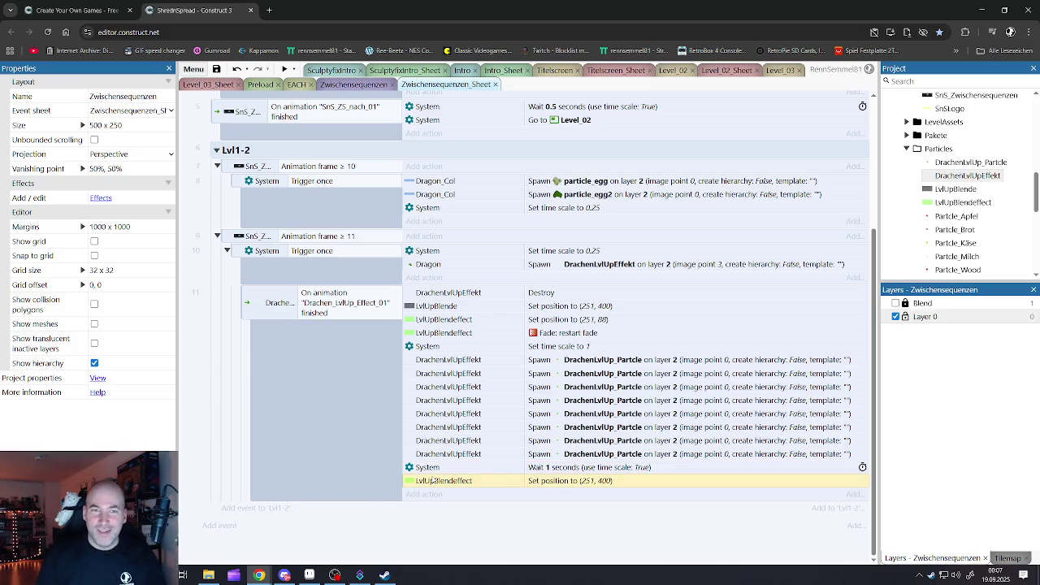
Save the project, then return to Zwischensequenzen_Sheet with the Dragon spawn action selected
left_click(348, 86)
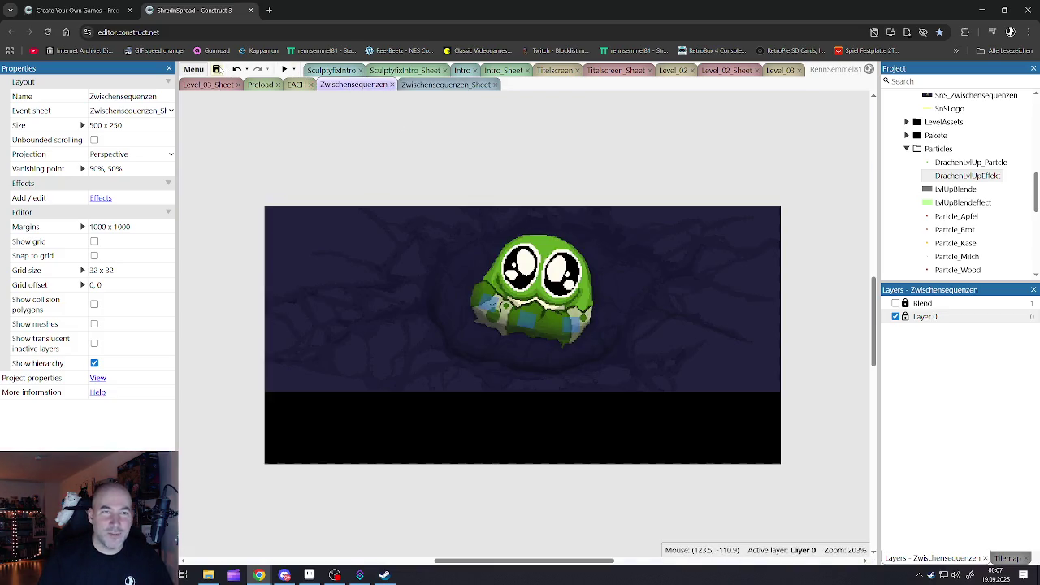
left_click(217, 70)
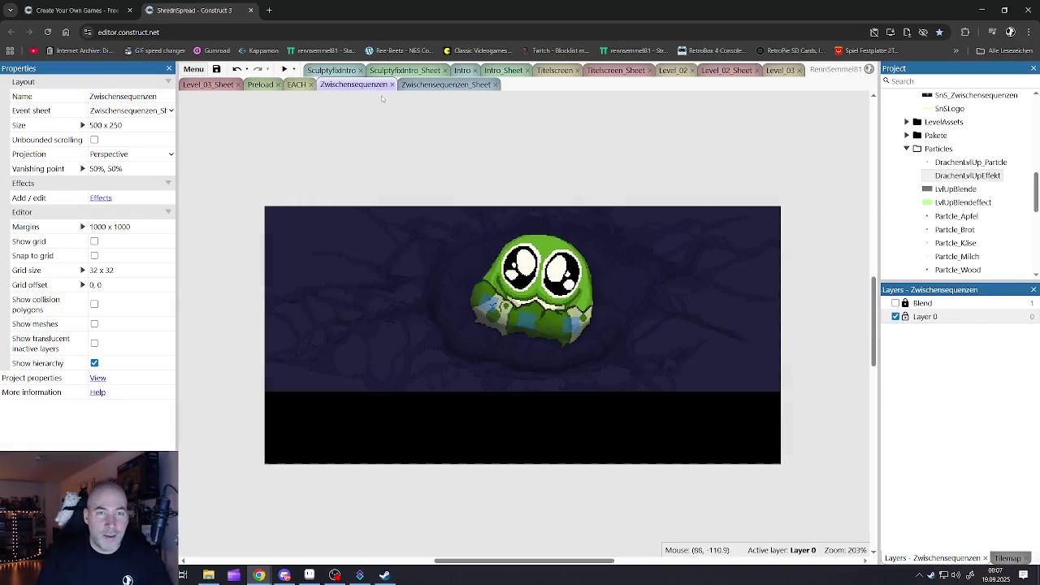
left_click(418, 87)
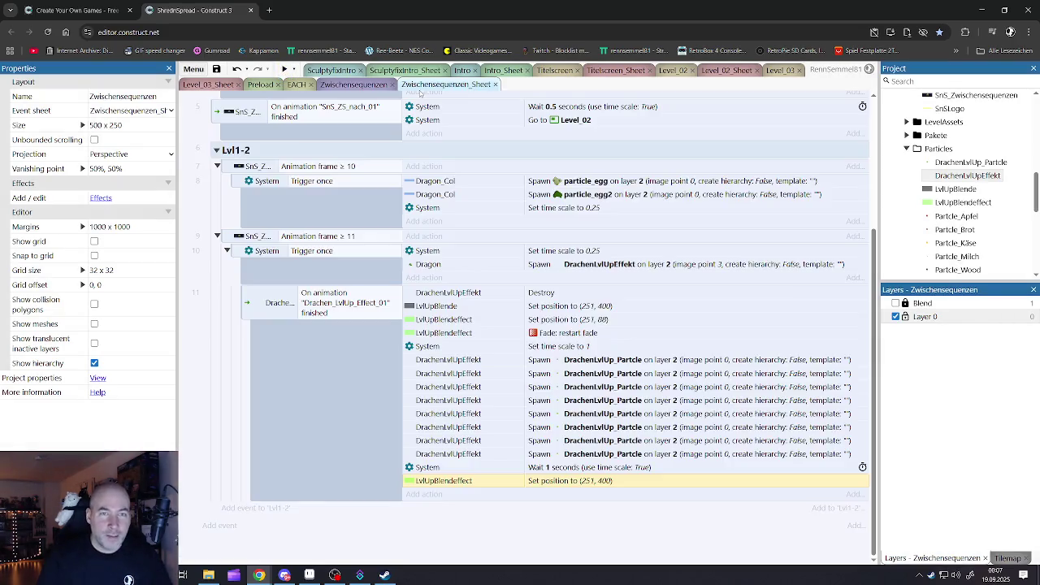
left_click(434, 265)
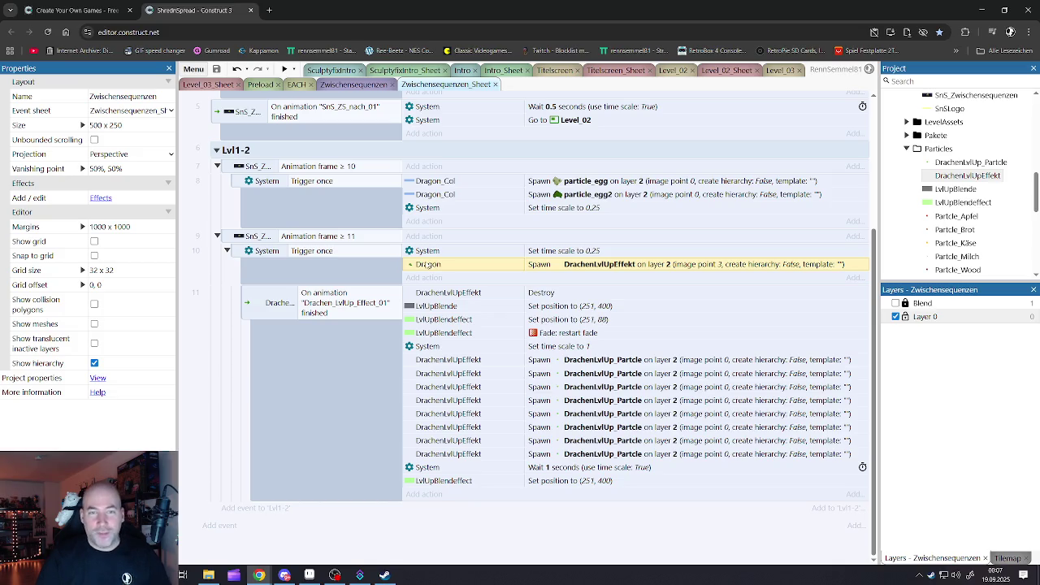
Use Replace object on event 10's DrachenLvlUpEffekt spawn action to swap Dragon for Dragon_Col
right_click(431, 265)
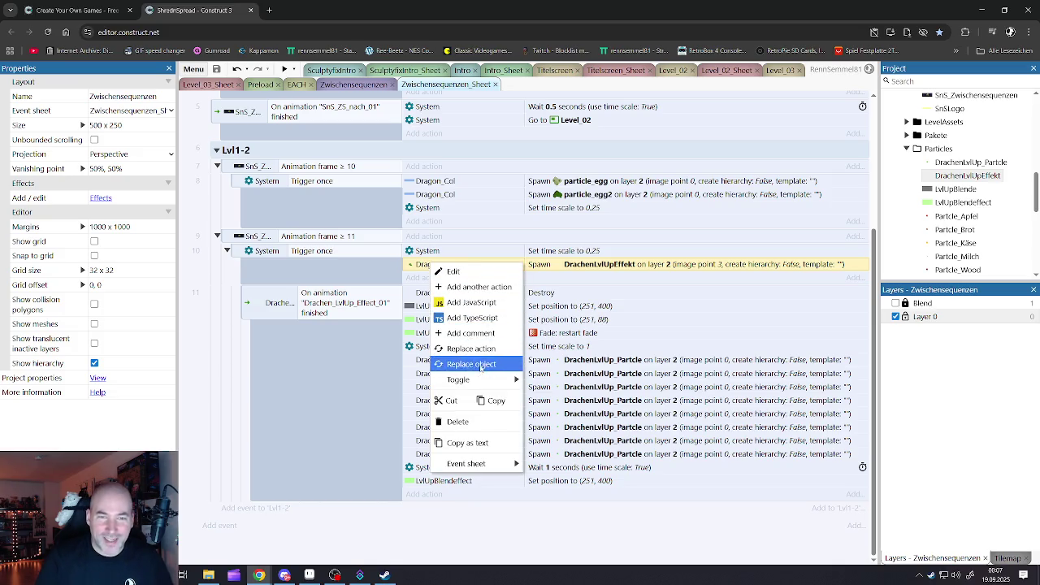
left_click(481, 371)
double_click(387, 291)
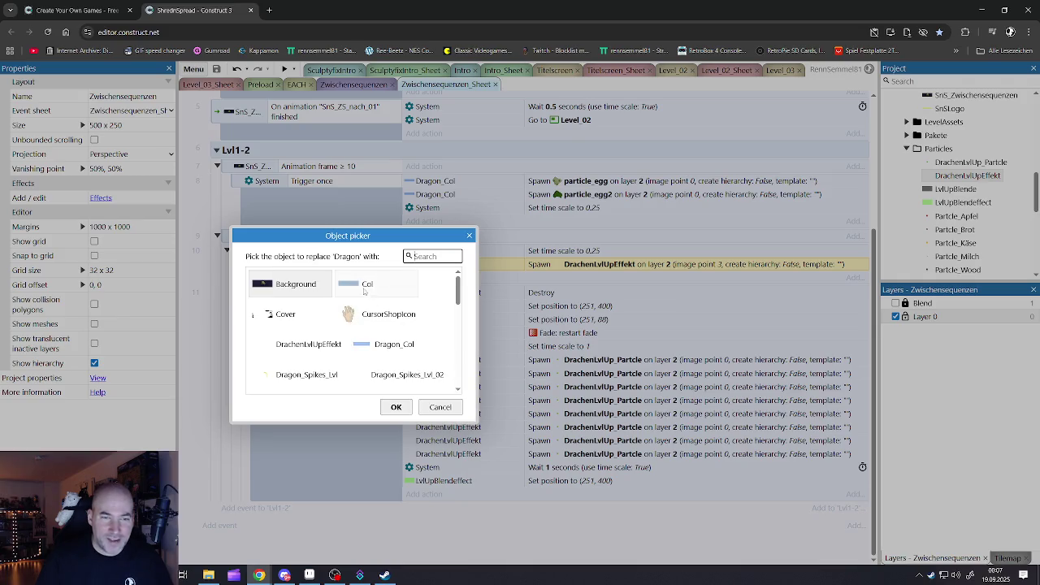
double_click(379, 344)
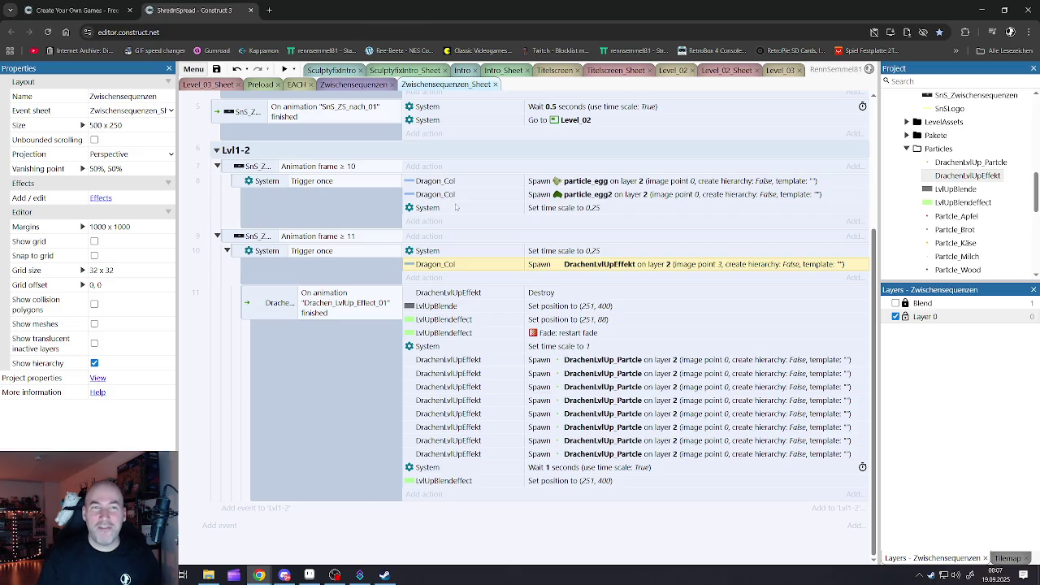
left_click(390, 527)
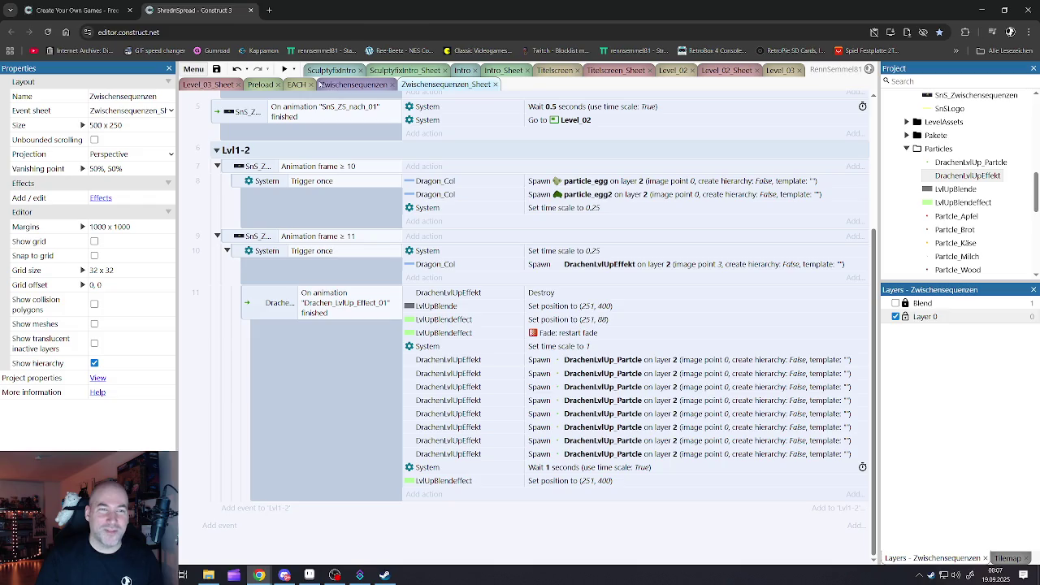
Save the project from the Zwischensequenzen layout and start a game preview
left_click(298, 84)
left_click(351, 85)
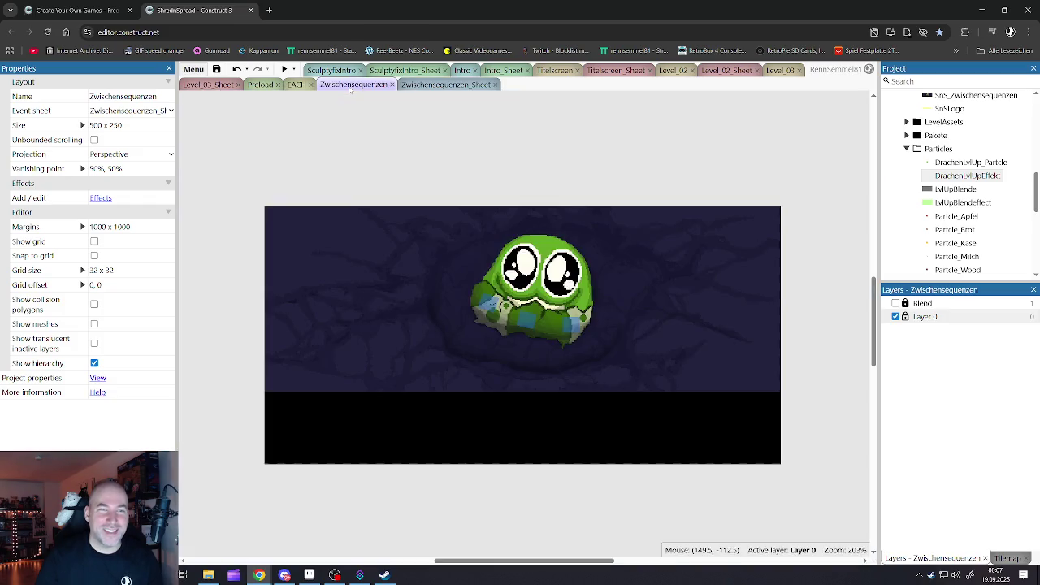
left_click(216, 69)
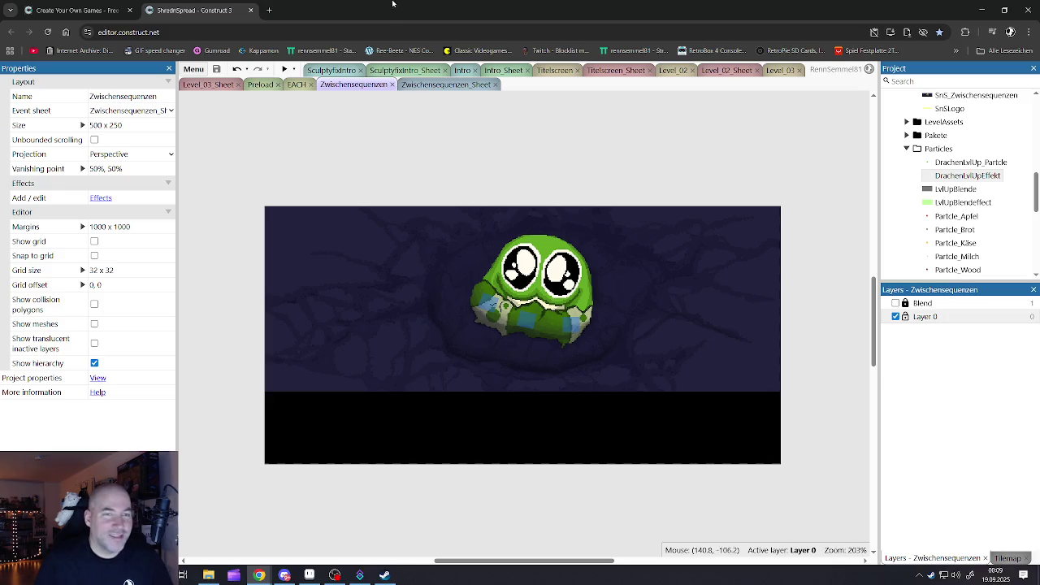
left_click(284, 69)
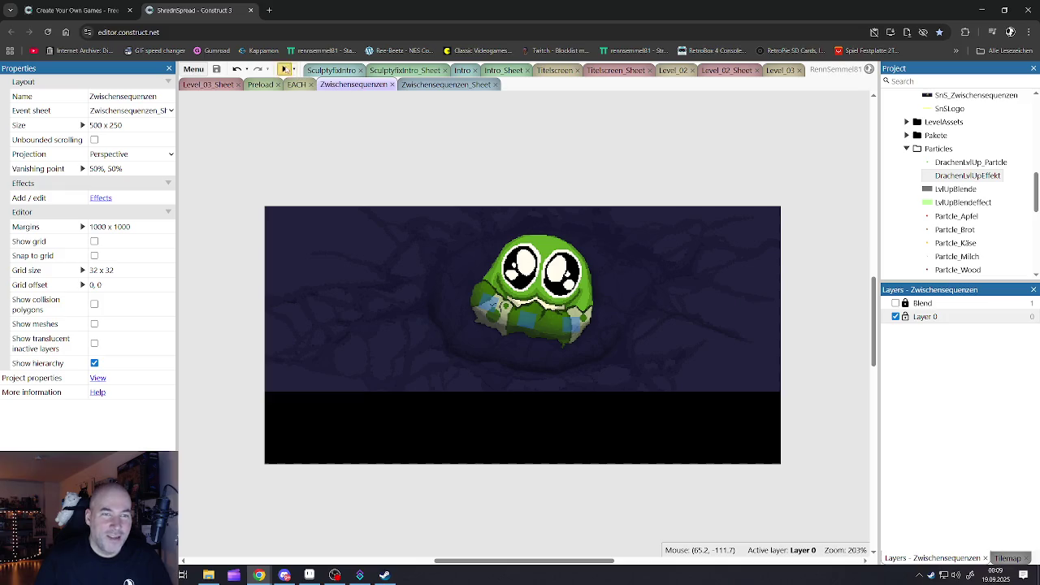
Watch the cutscene preview full-screen, then reselect the Dragon_Col spawn action in Zwischensequenzen_Sheet
left_click(962, 24)
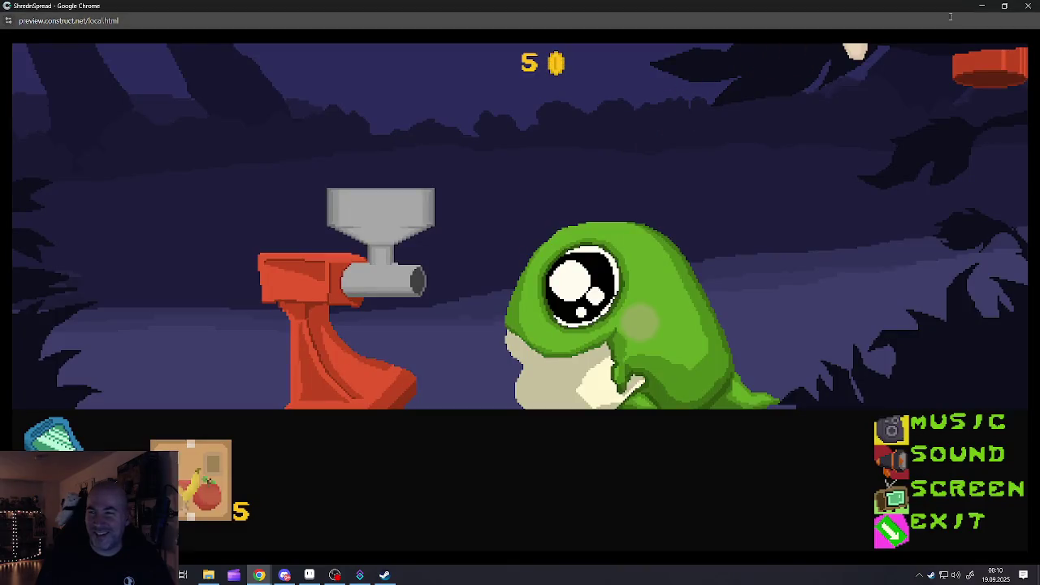
left_click(1029, 5)
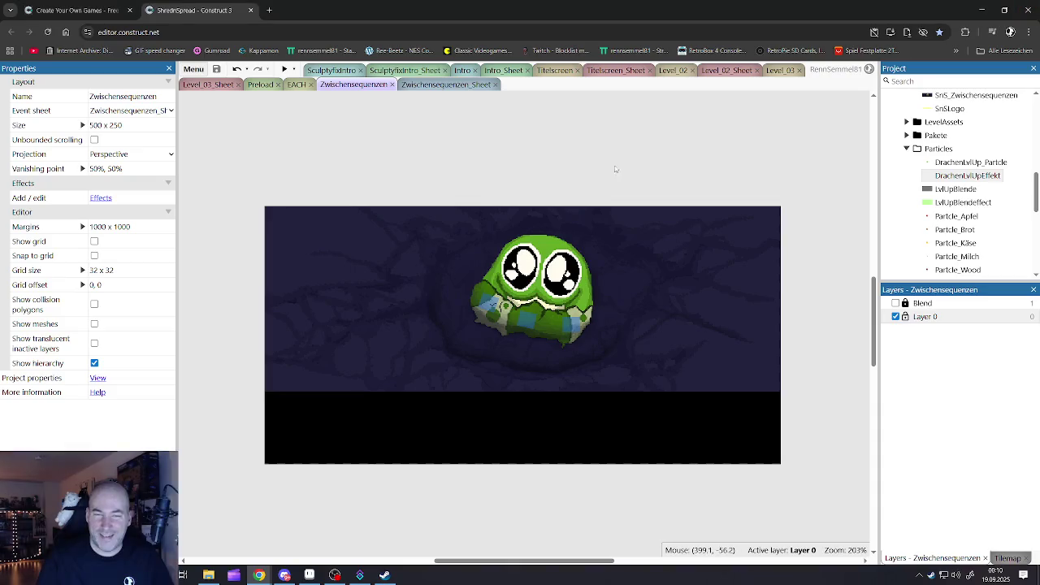
left_click(423, 86)
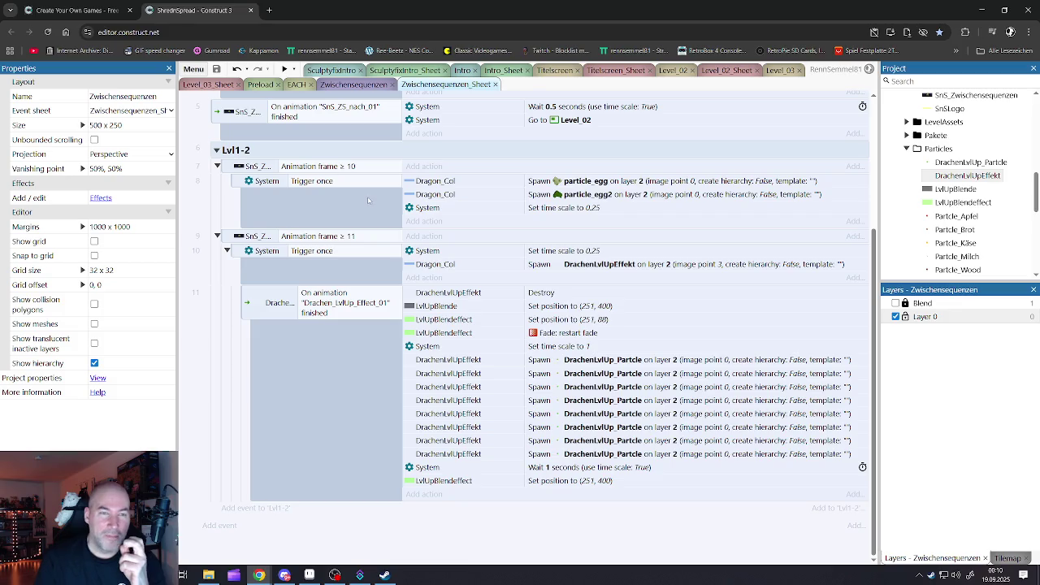
left_click(428, 255)
left_click(435, 264)
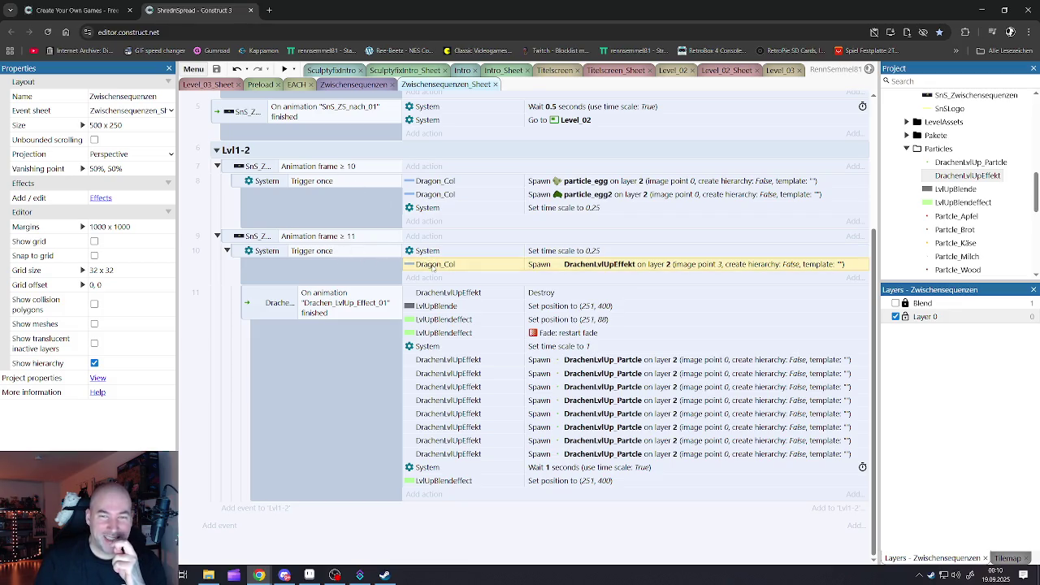
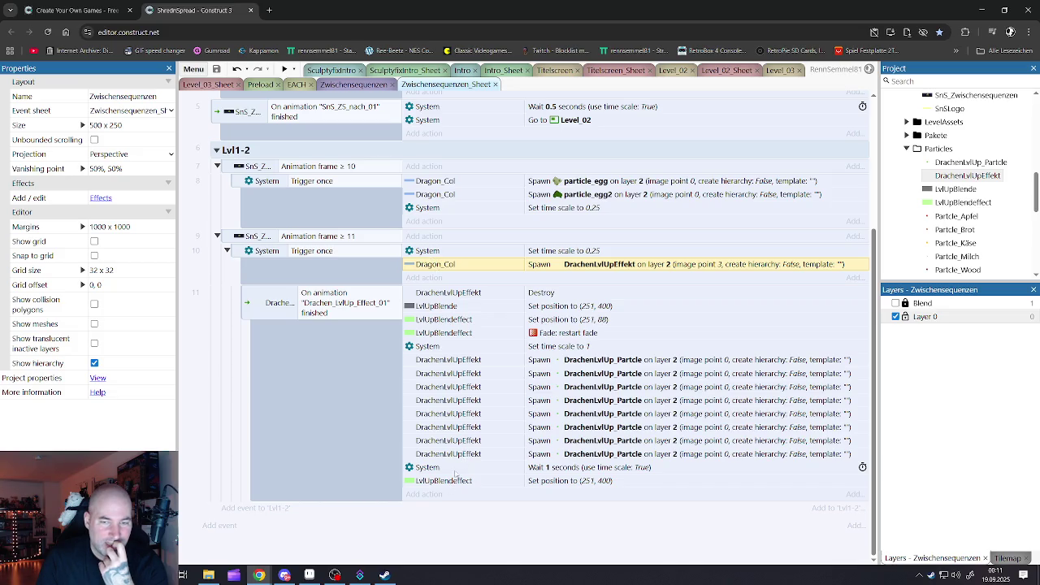
Change event 9's Animation frame ≥ 11 condition to Equal to 11, then show the Zwischensequenzen layout
left_click(473, 348)
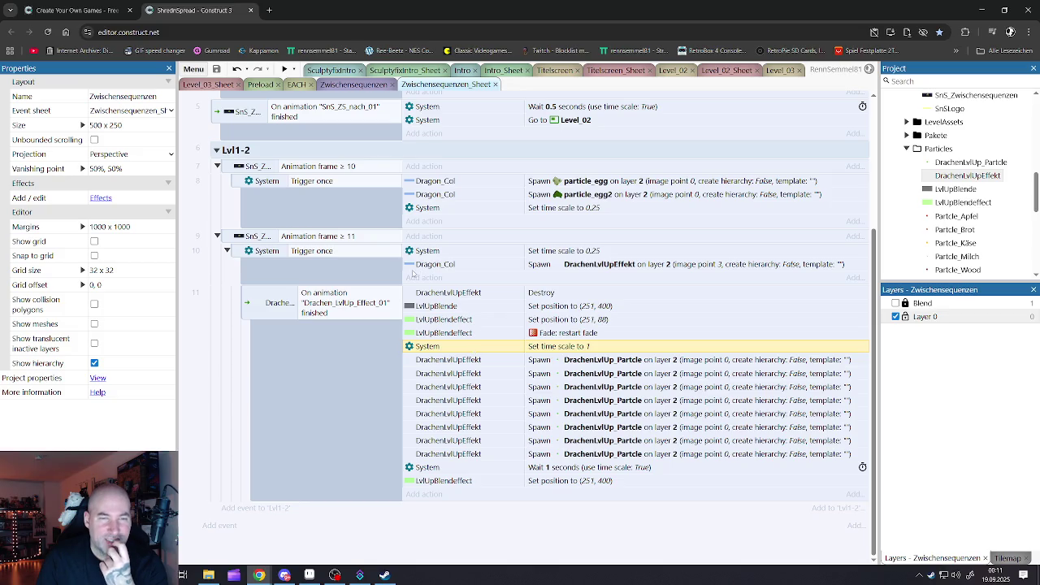
left_click(449, 265)
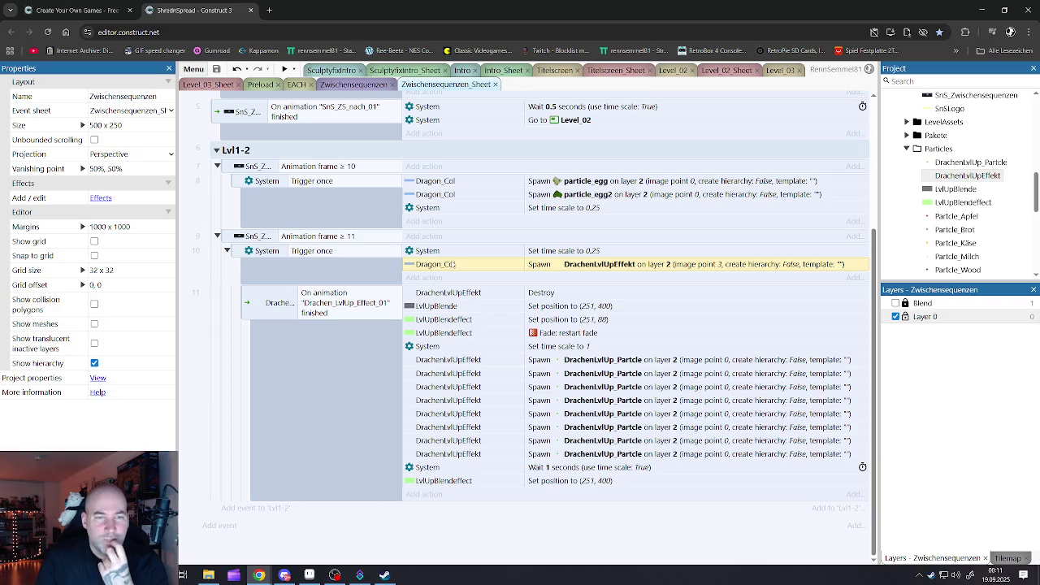
double_click(364, 238)
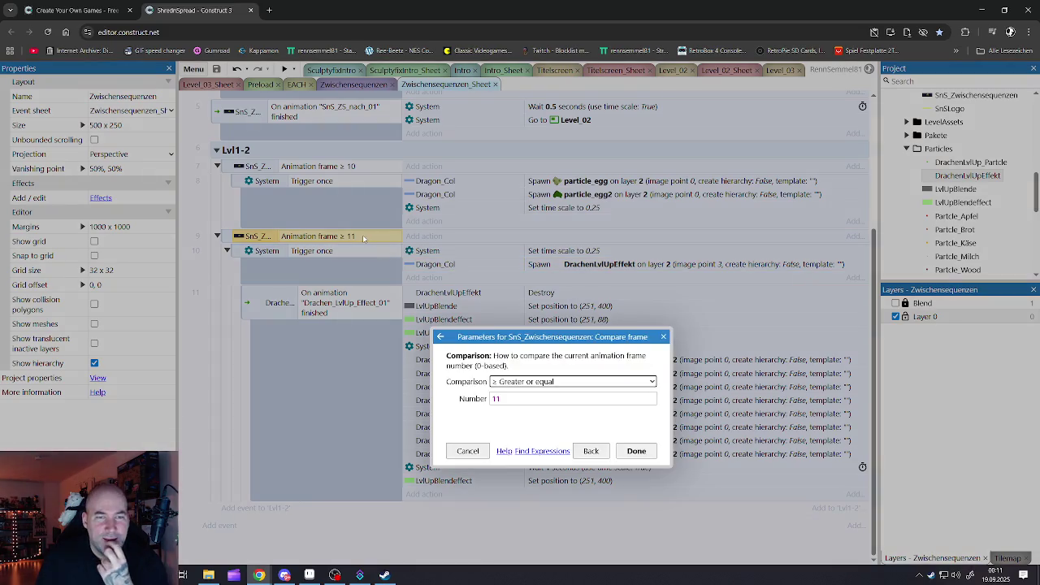
left_click(517, 398)
left_click(520, 382)
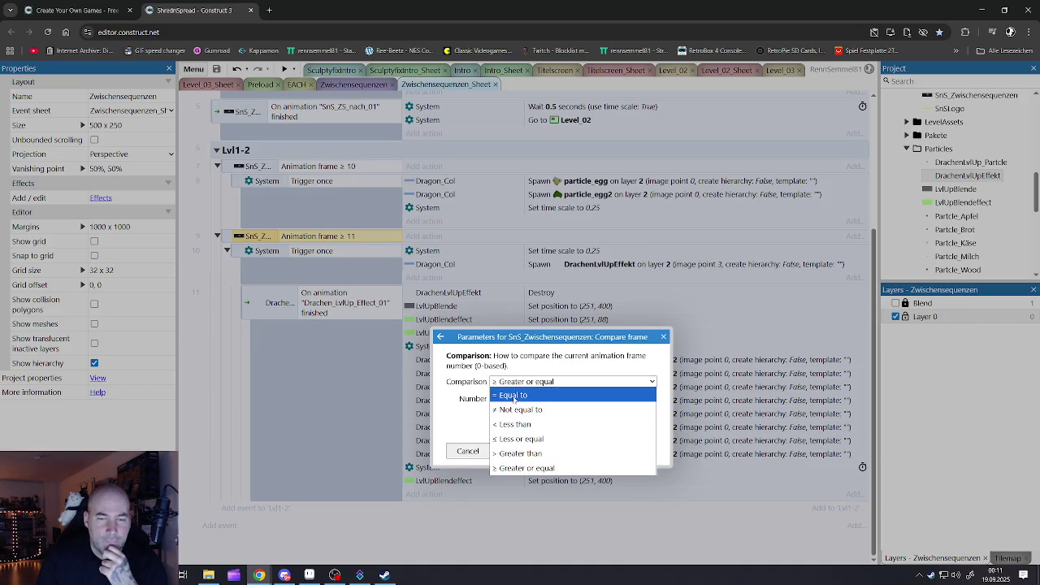
left_click(514, 396)
left_click(639, 452)
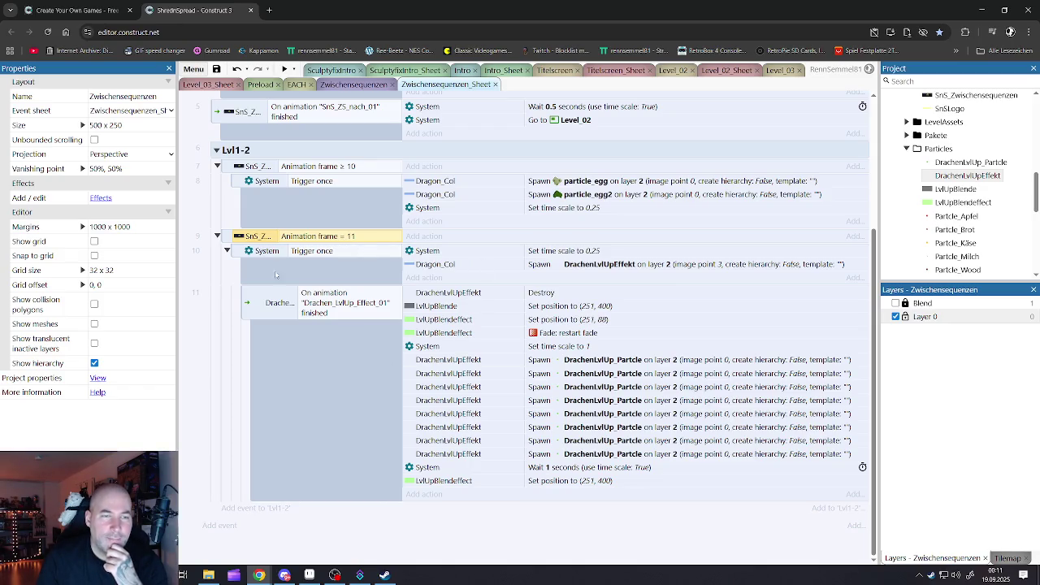
left_click(488, 532)
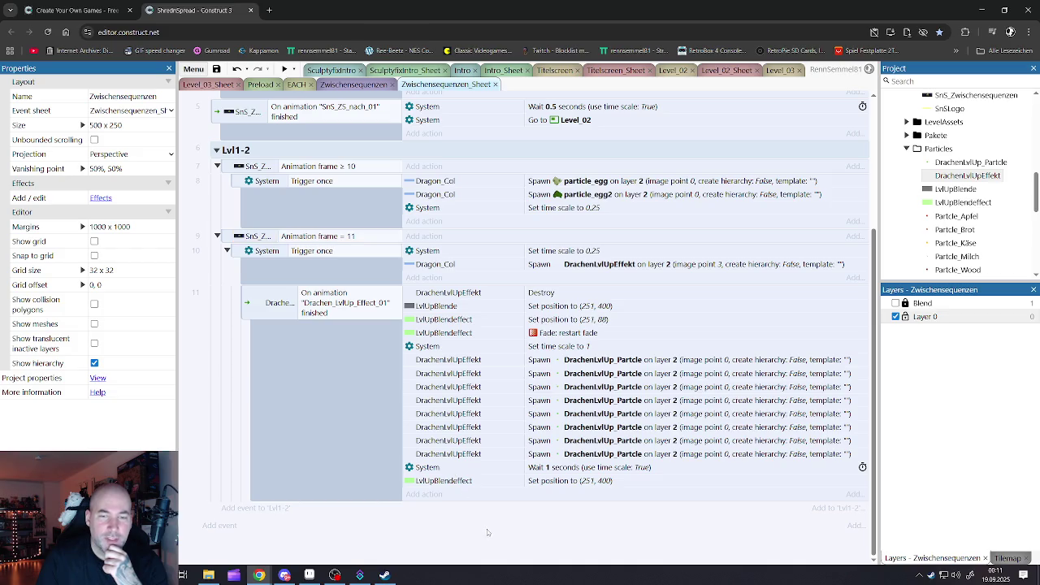
left_click(353, 85)
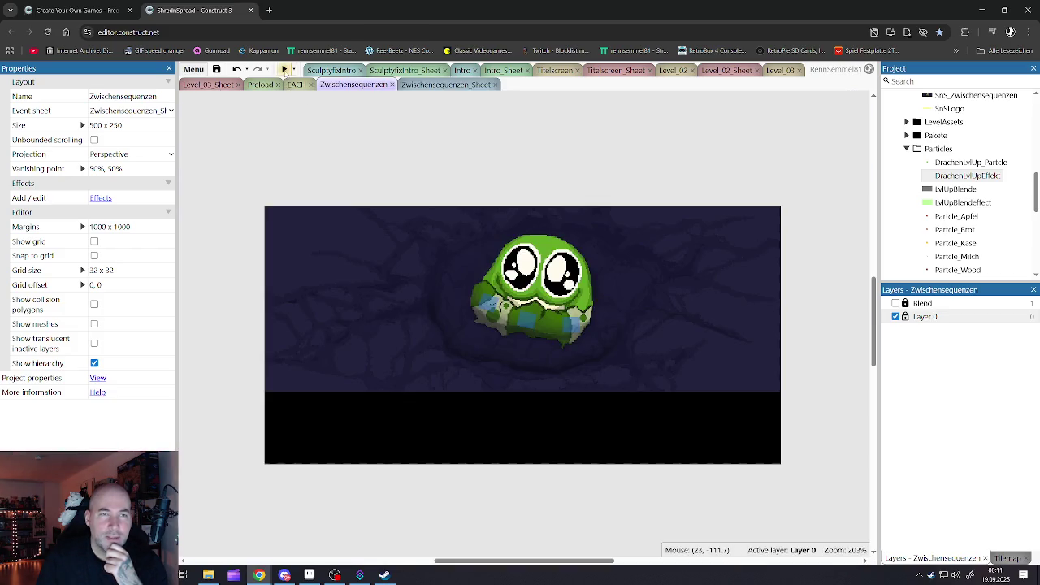
Preview the dragon cutscene, close it, and return to the Zwischensequenzen_Sheet event list
left_click(284, 69)
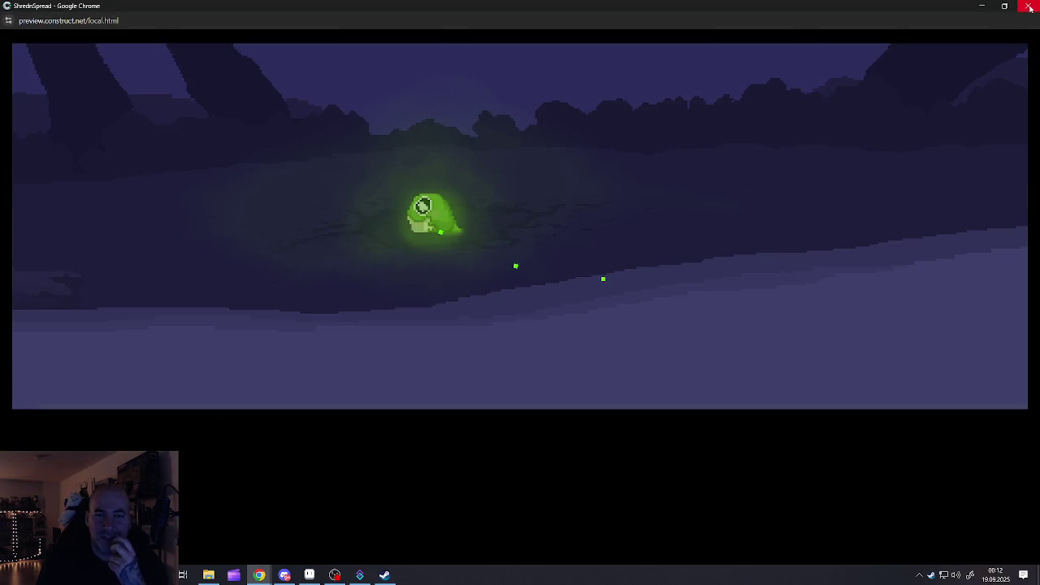
left_click(1030, 7)
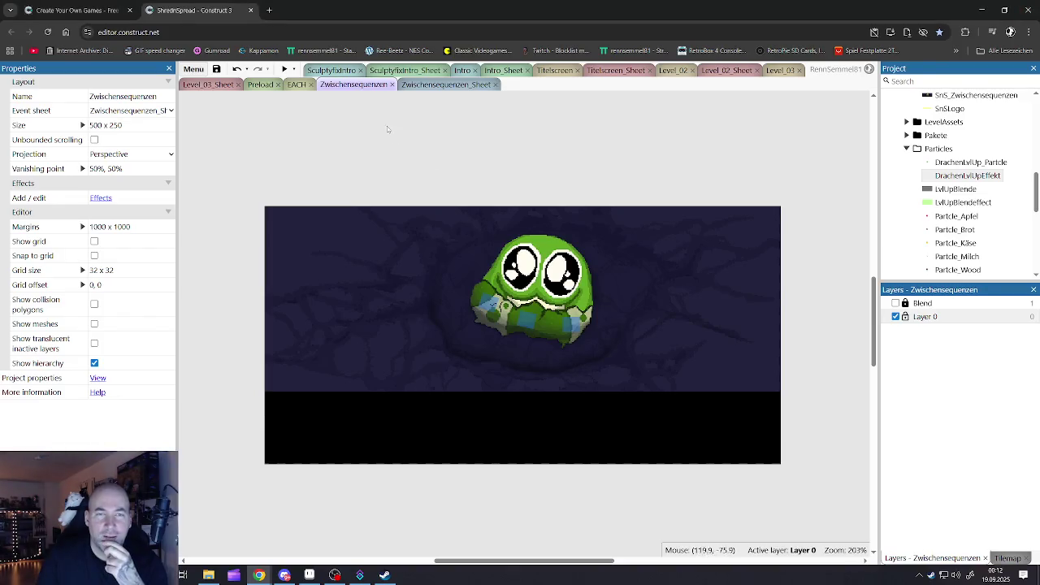
left_click(445, 85)
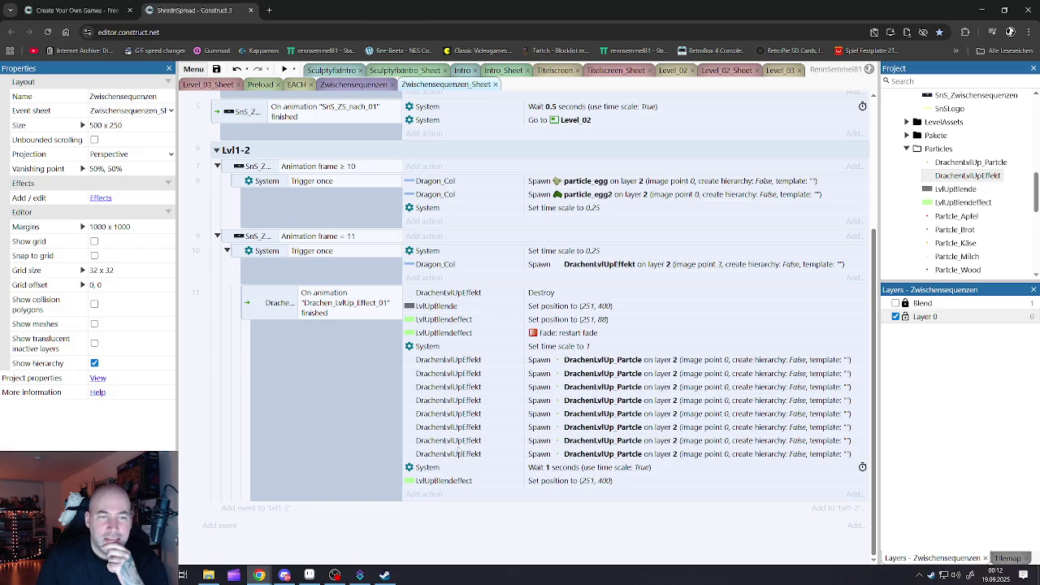
Change the System Wait 1 seconds action to wait 0.2 seconds
left_click(467, 467)
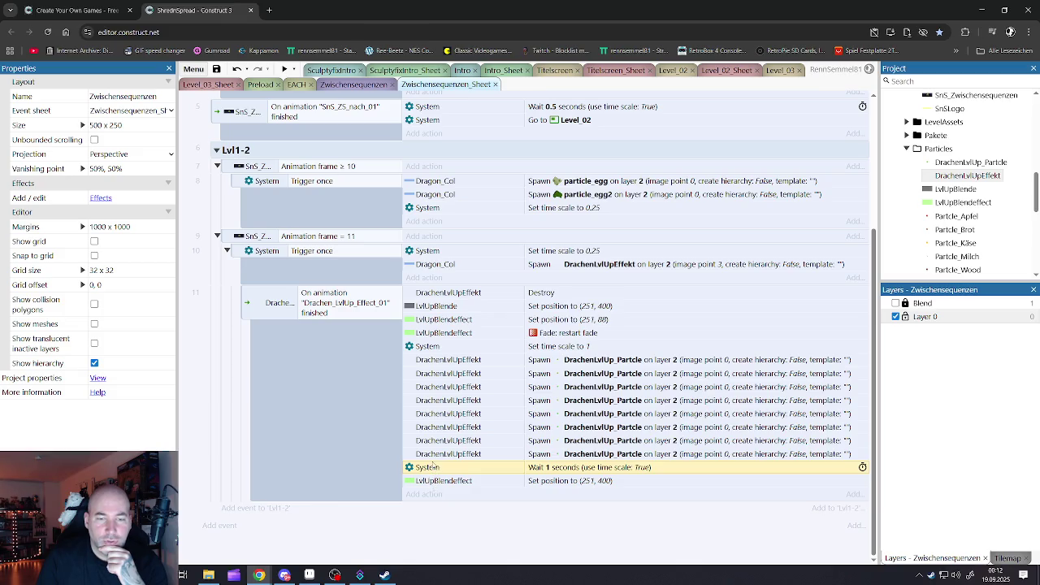
double_click(432, 469)
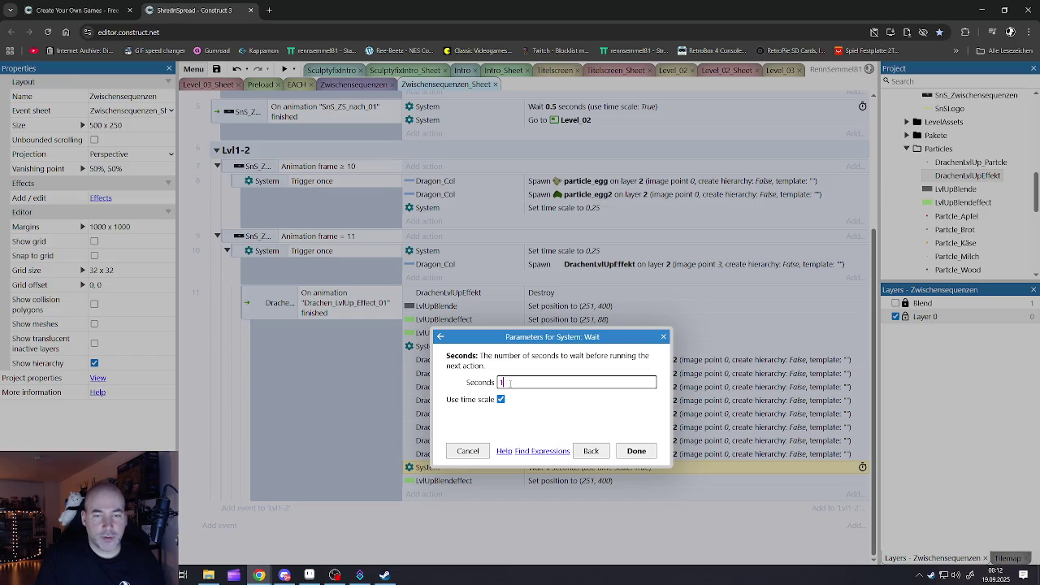
type("0.2")
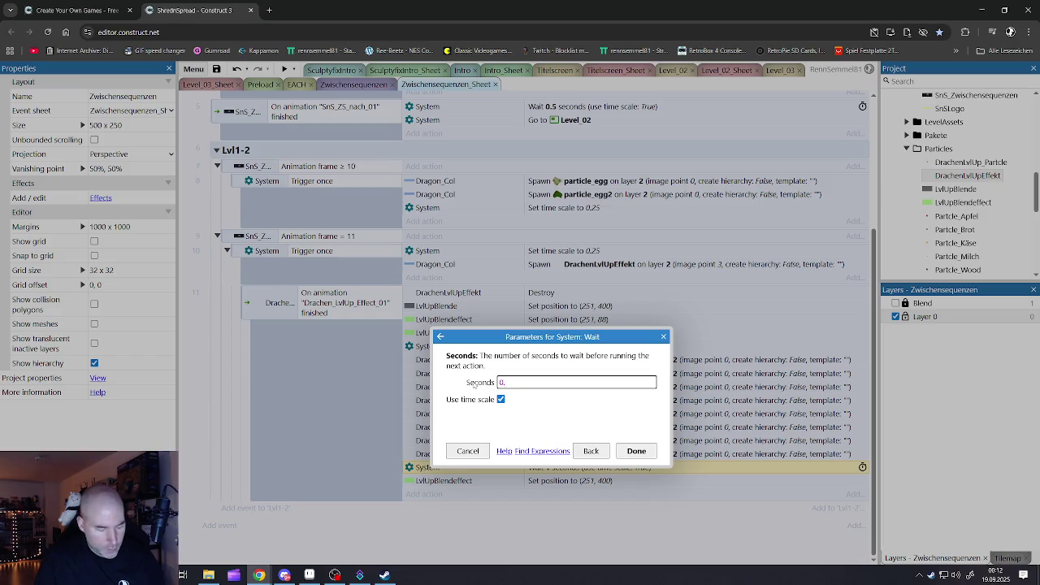
left_click(621, 452)
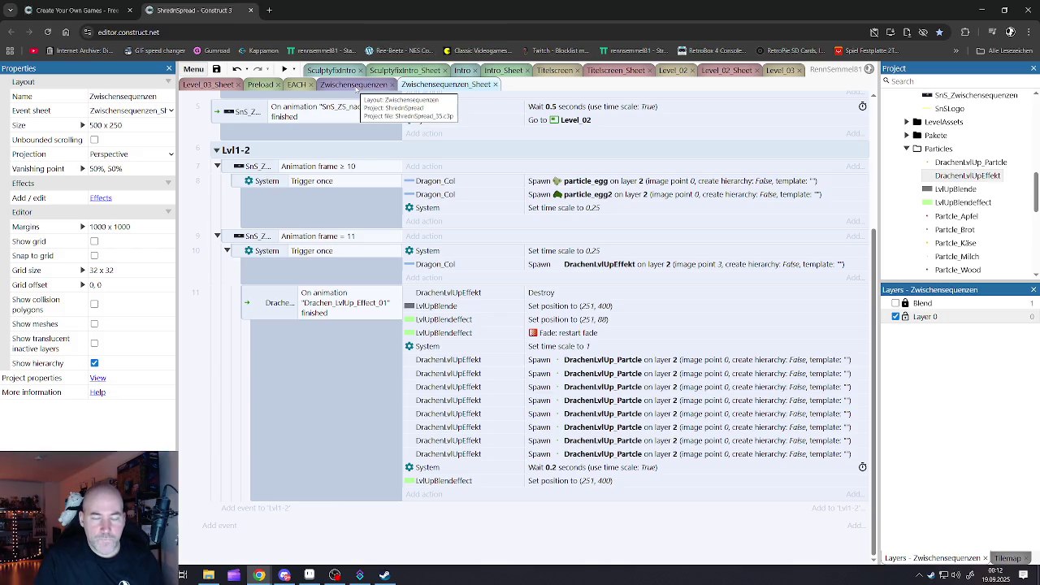
Preview the shortened cutscene from the layout, then return to the event sheet
left_click(355, 86)
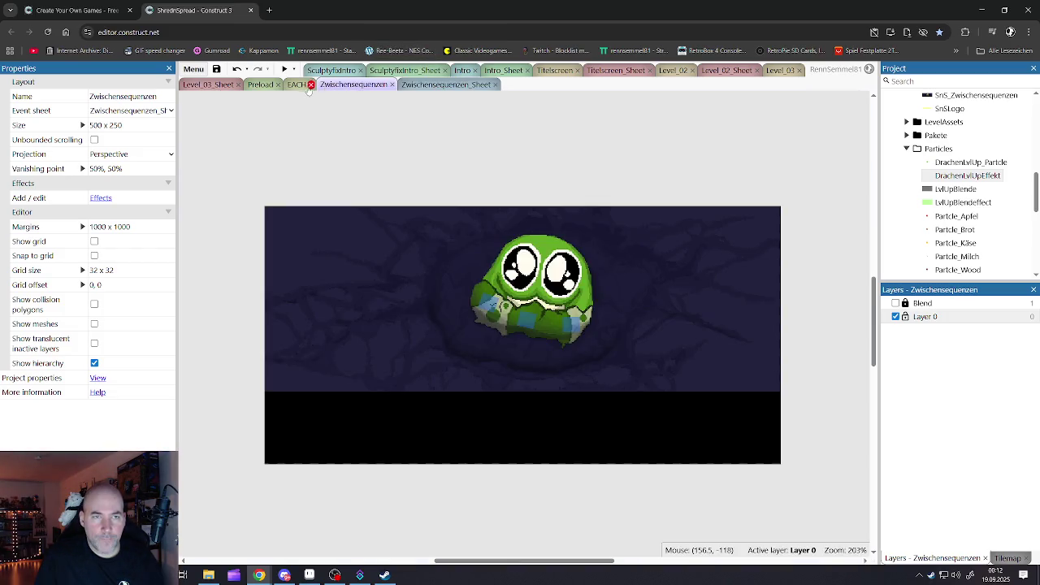
left_click(285, 69)
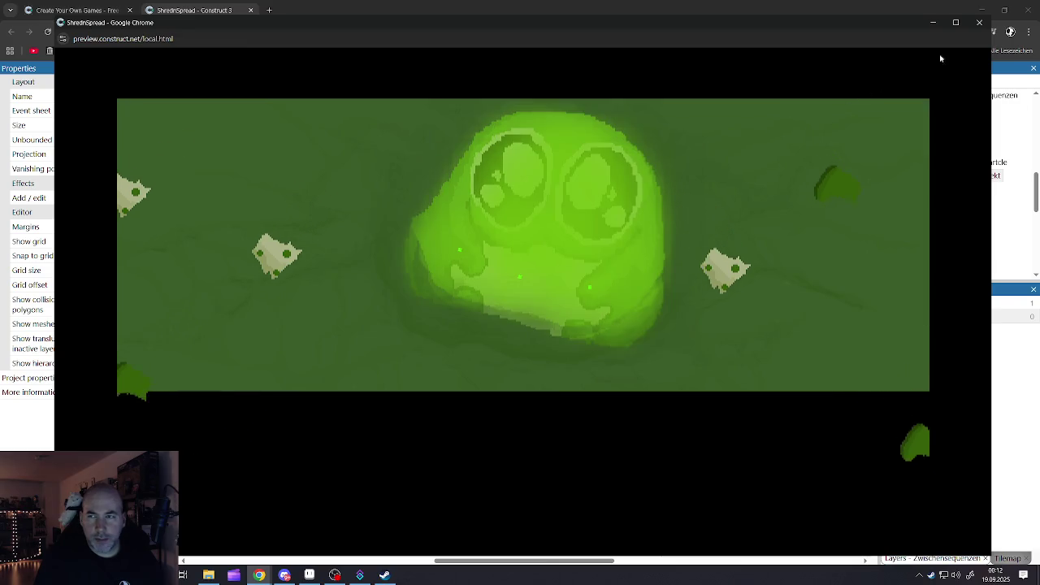
left_click(980, 22)
key("ctrl+Tab")
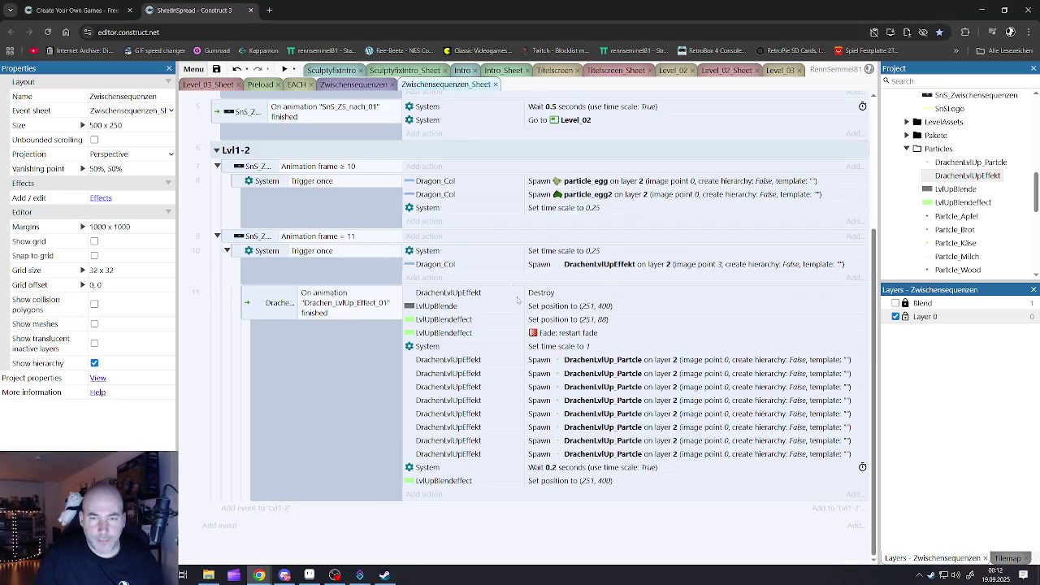
left_click(543, 348)
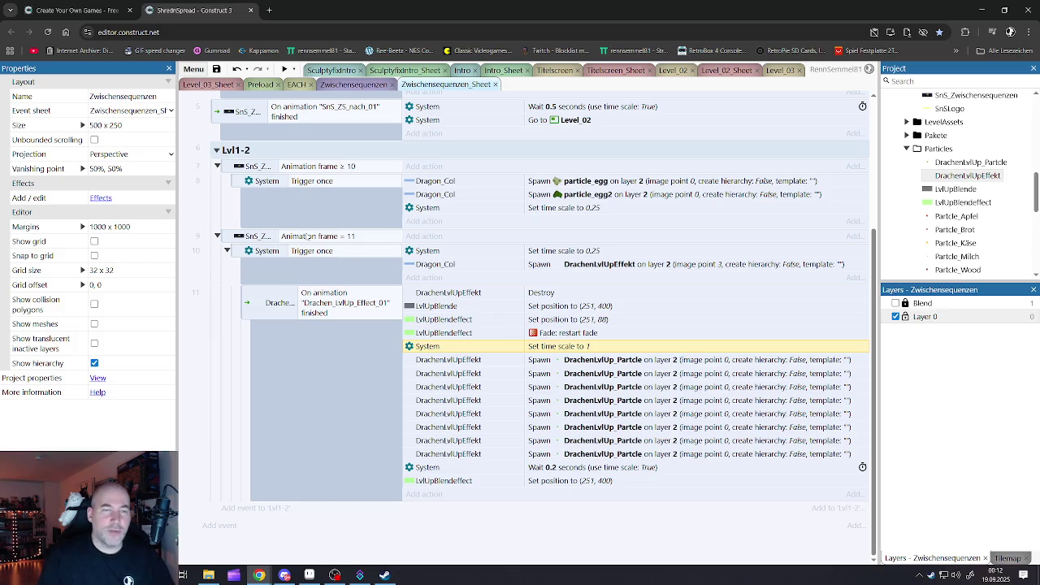
Duplicate the Animation frame = 11 condition and make the copy Animation frame ≤ 13
left_click(308, 236)
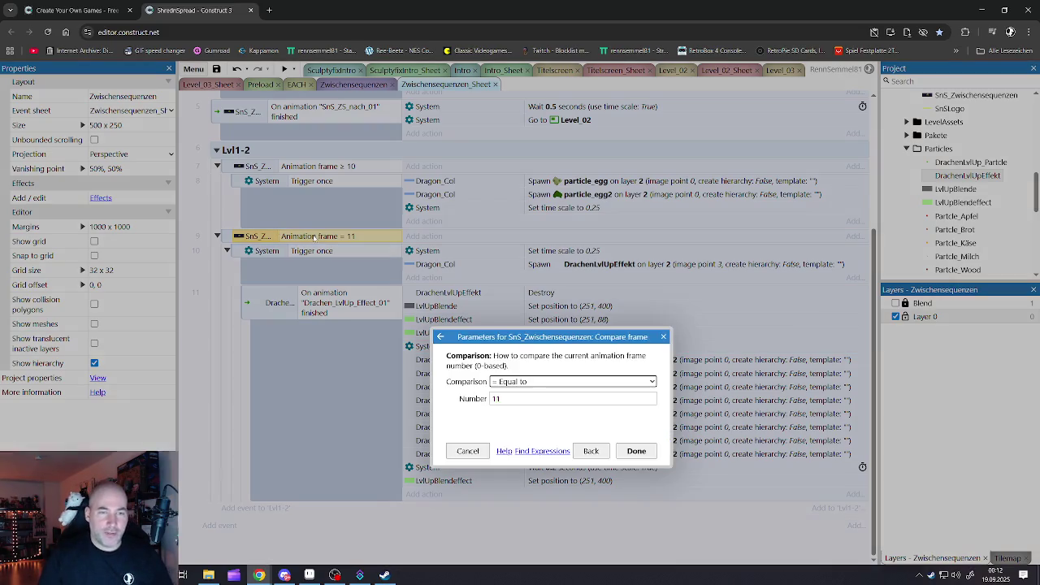
double_click(314, 237)
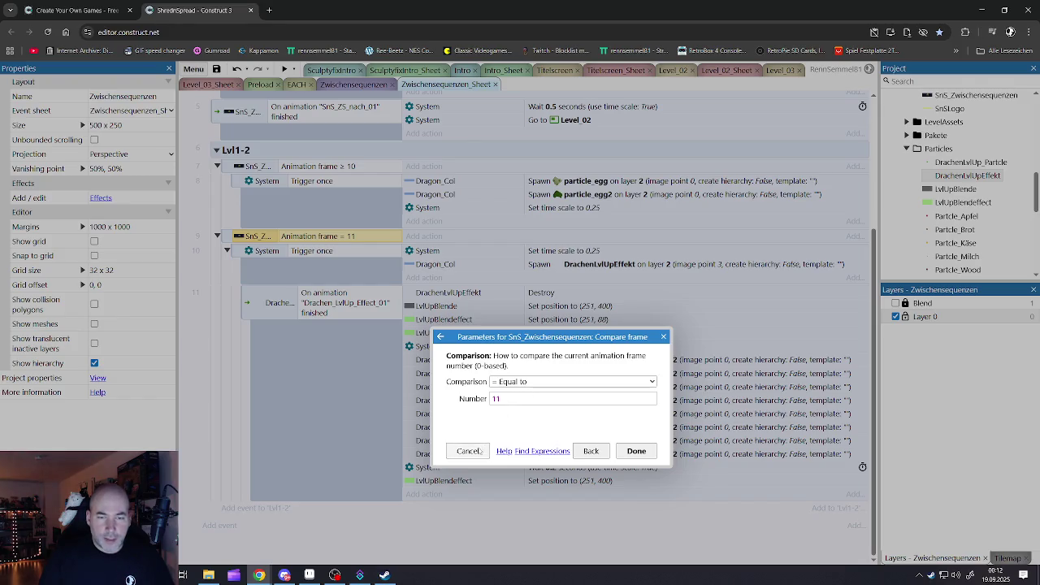
left_click(467, 450)
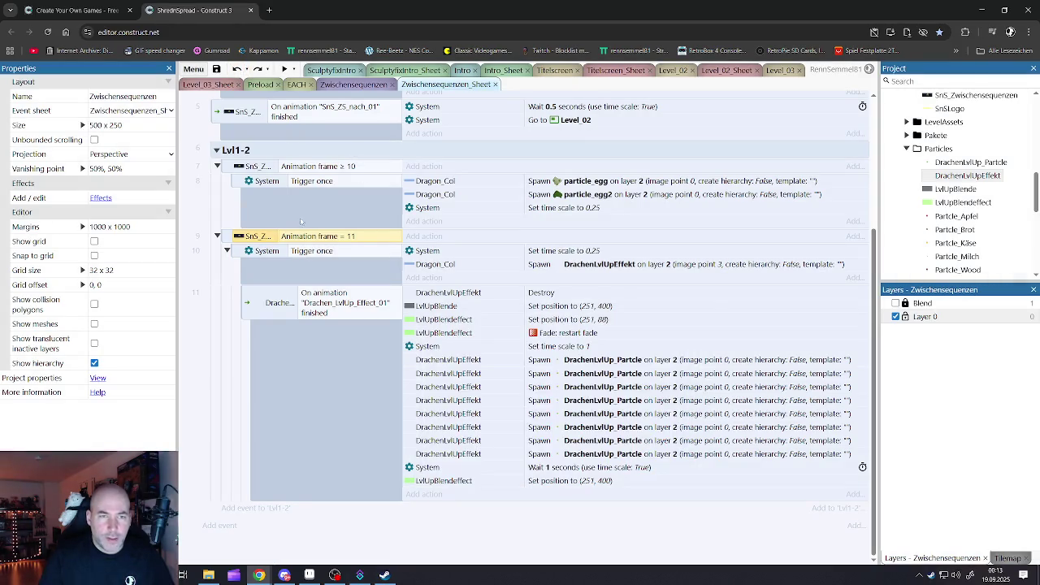
key("ctrl+c")
key("ctrl+v")
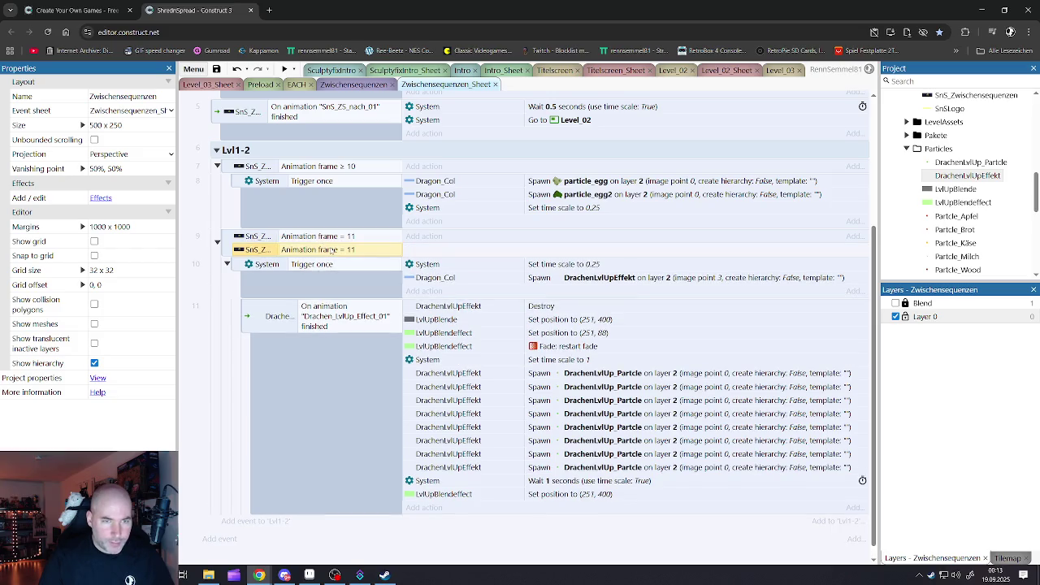
double_click(330, 252)
left_click(518, 382)
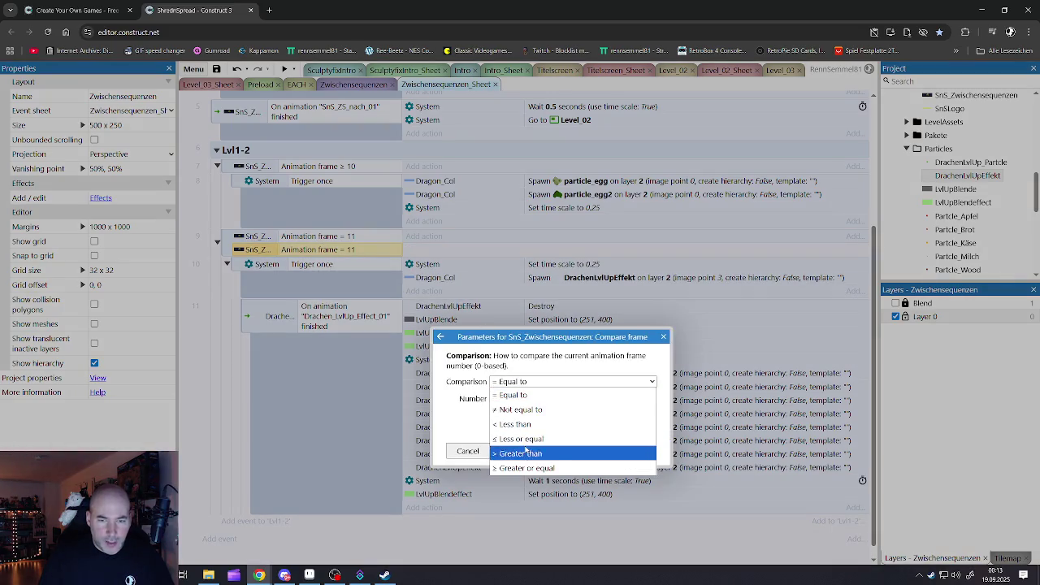
left_click(521, 440)
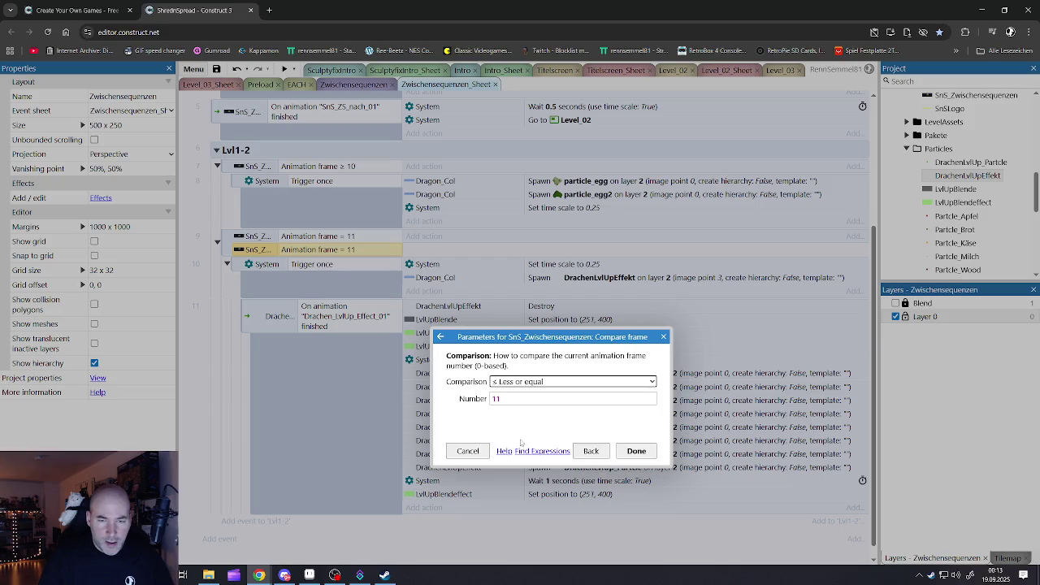
double_click(521, 395)
type("13")
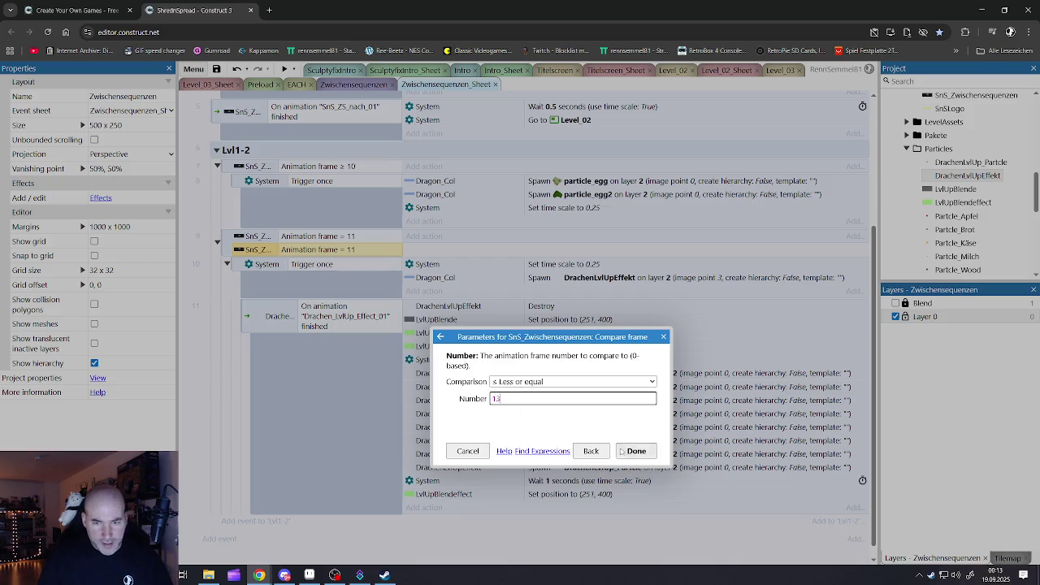
left_click(621, 452)
Change the original condition to Animation frame ≥ 11 and start a cutscene preview
double_click(330, 237)
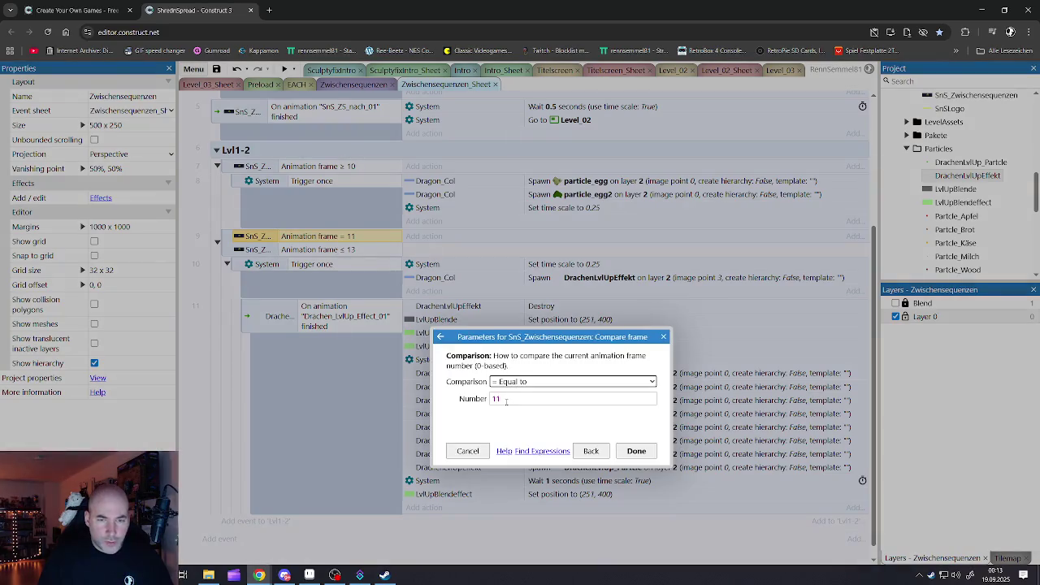
left_click(507, 382)
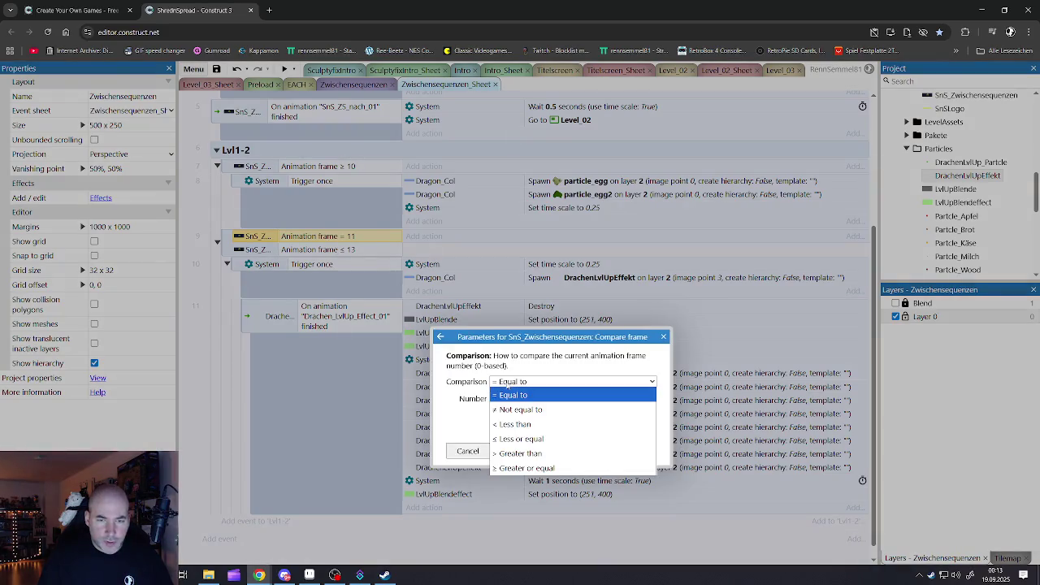
left_click(527, 468)
left_click(626, 451)
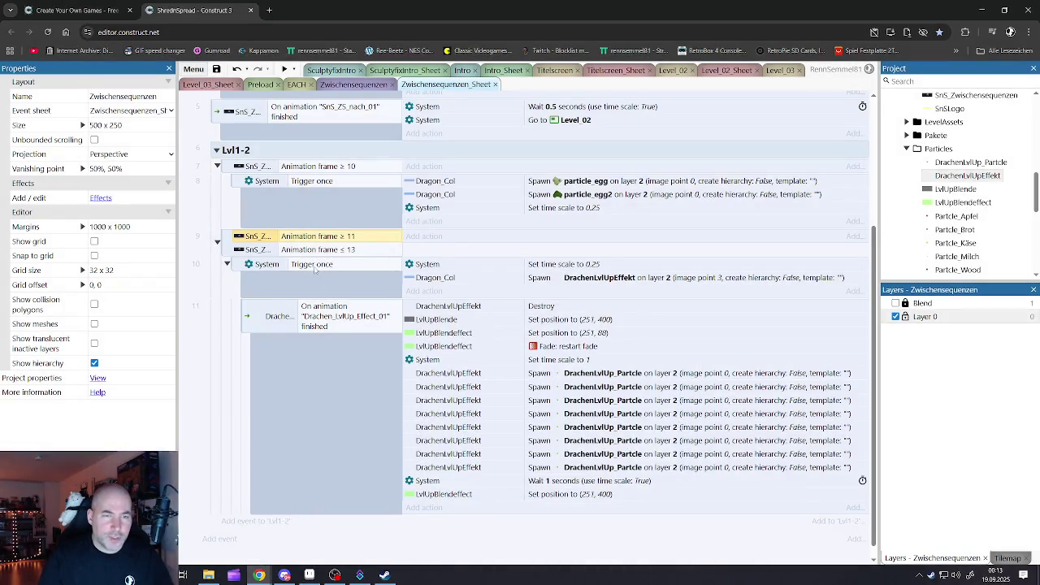
left_click(520, 527)
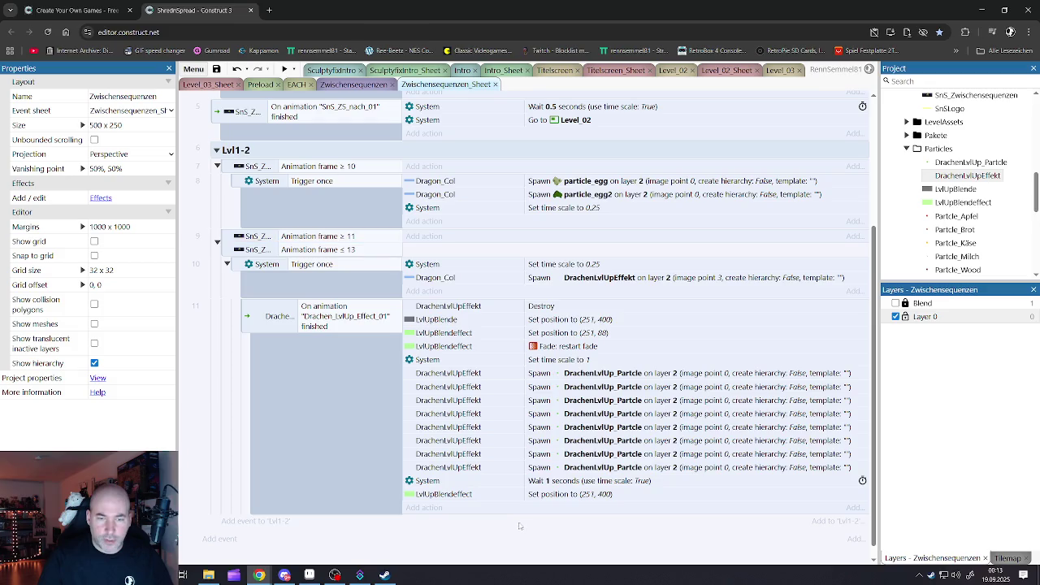
left_click(338, 86)
left_click(284, 69)
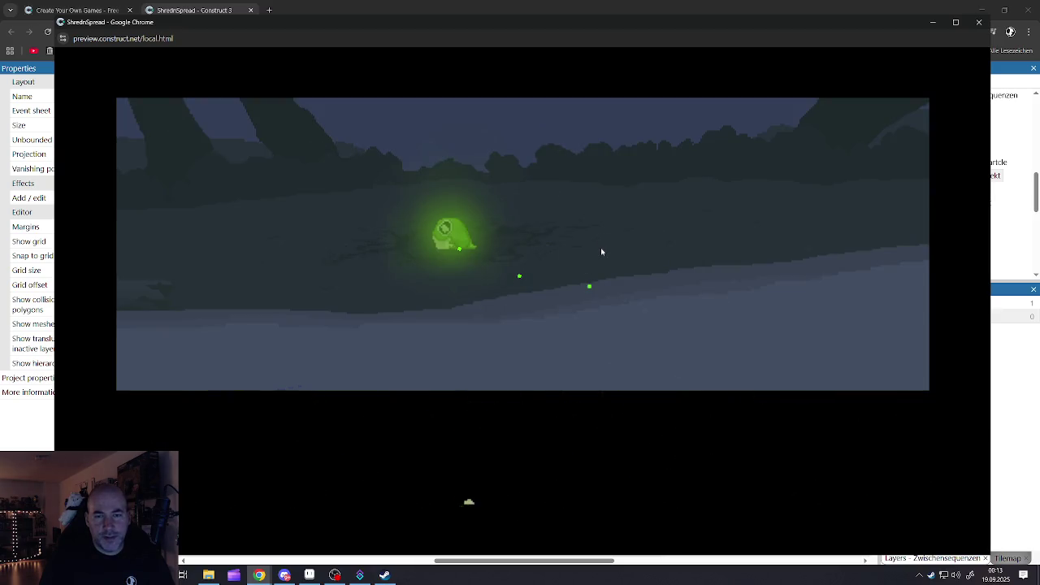
Close the game preview and go back to the Zwischensequenzen event sheet
left_click(980, 23)
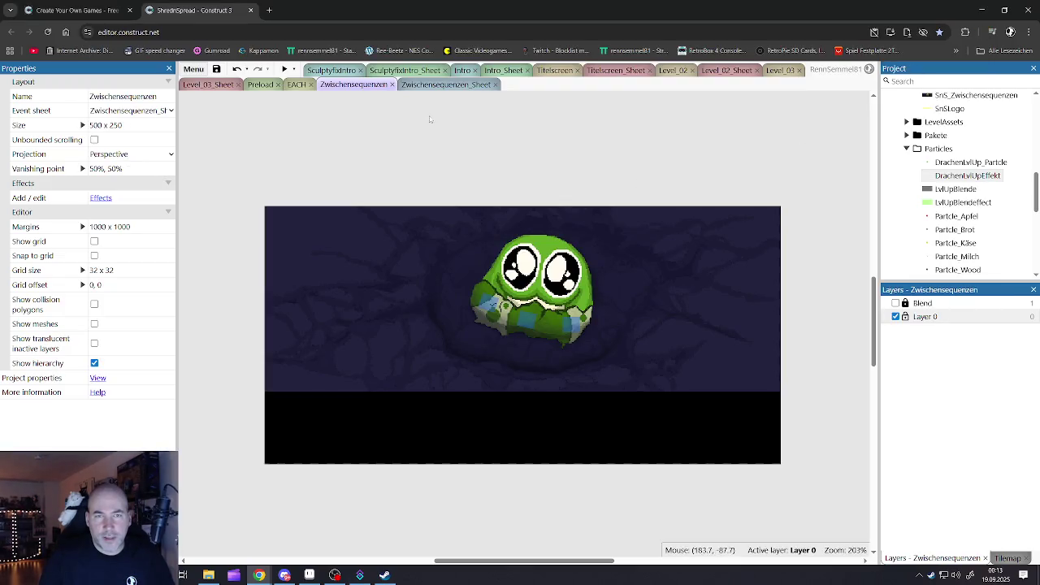
left_click(420, 84)
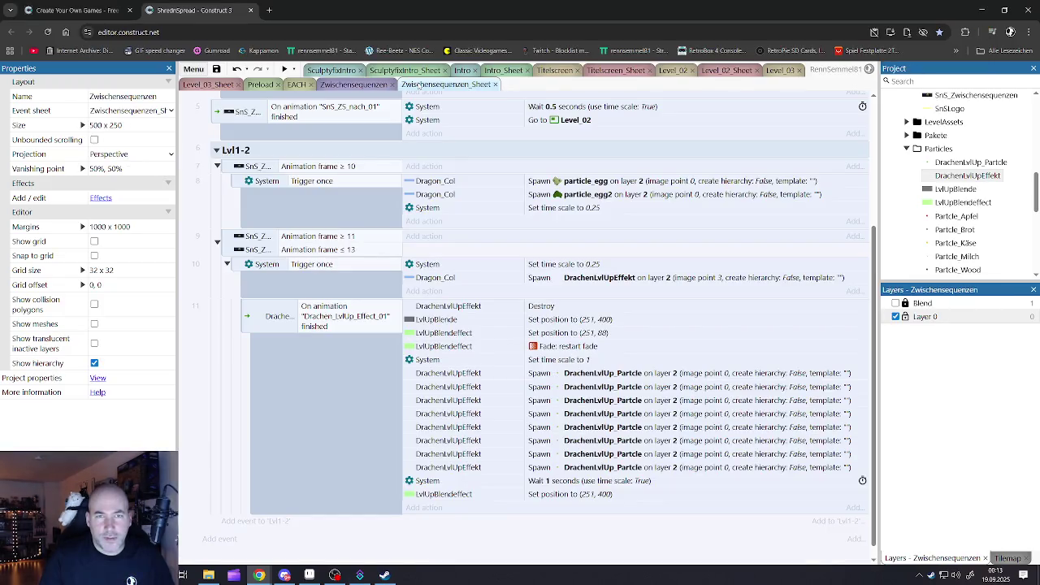
Change the frame-range event's time scale from 0.25 to 0.5, then delete that action
double_click(561, 265)
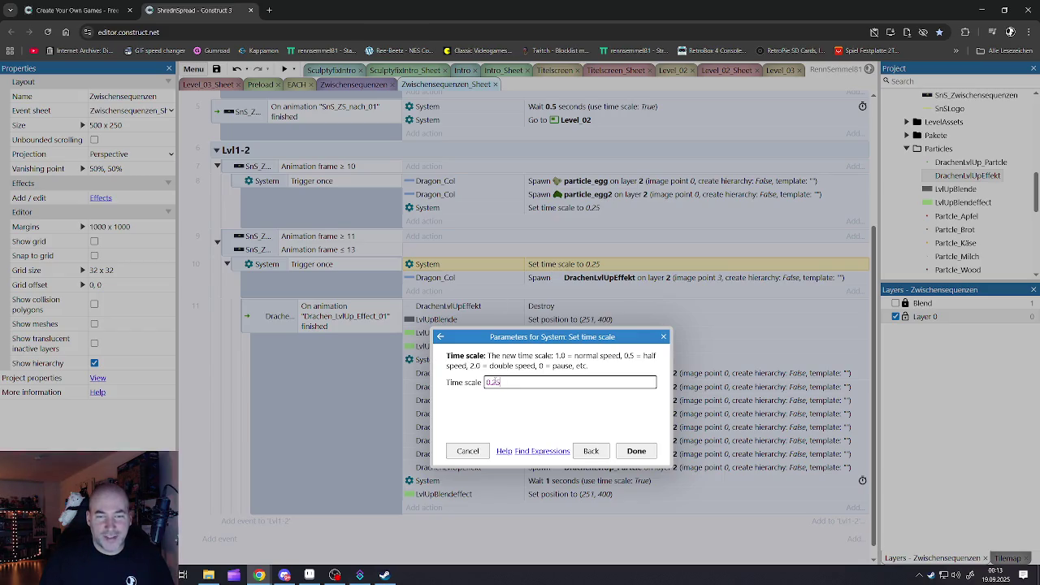
left_click_drag(495, 383, 501, 383)
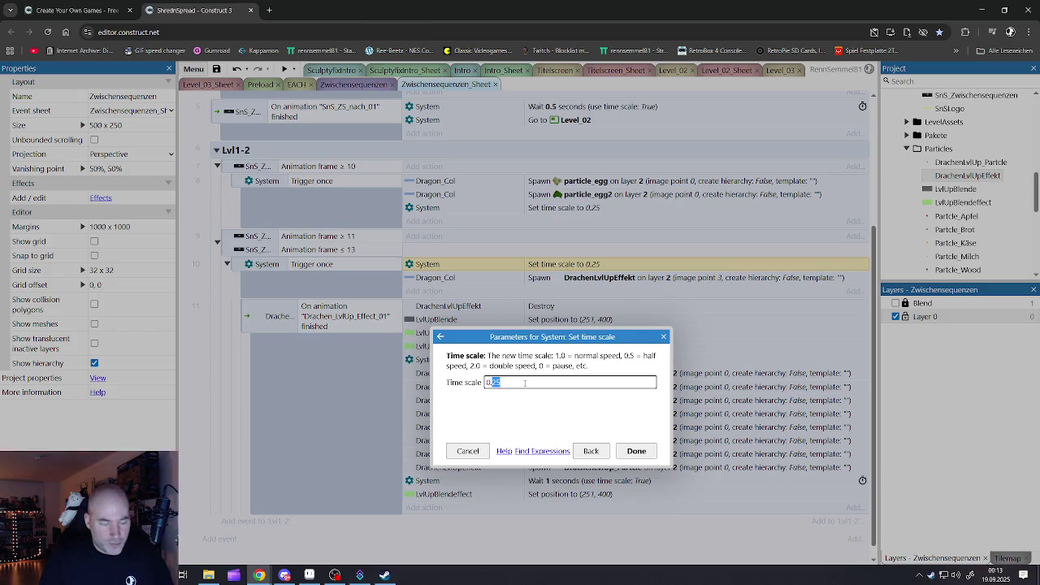
type("5")
left_click(636, 451)
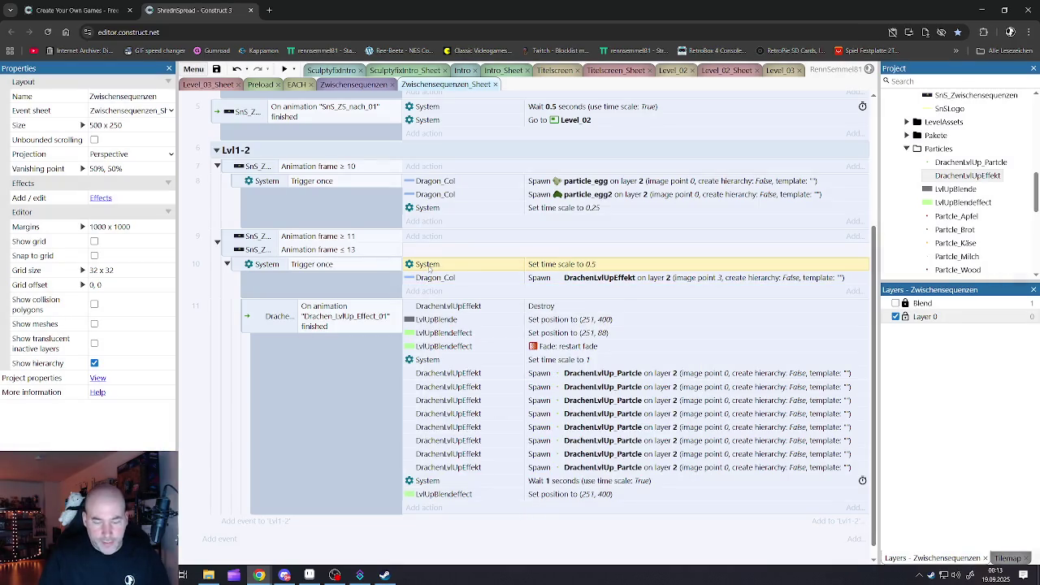
key("Delete")
Delete the Set time scale to 1 action from the dragon level-up event
left_click(462, 467)
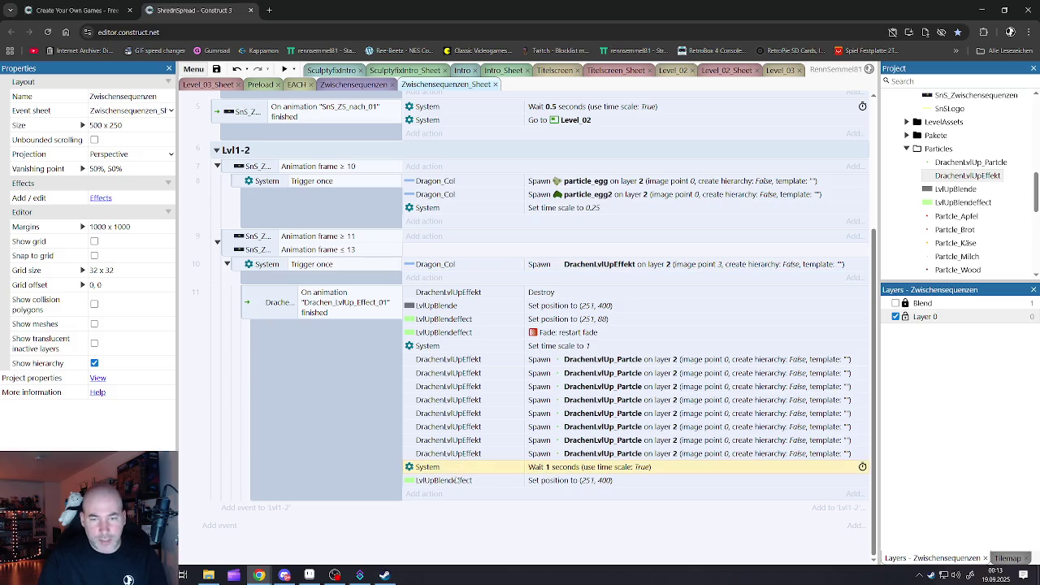
left_click(455, 347)
key("Delete")
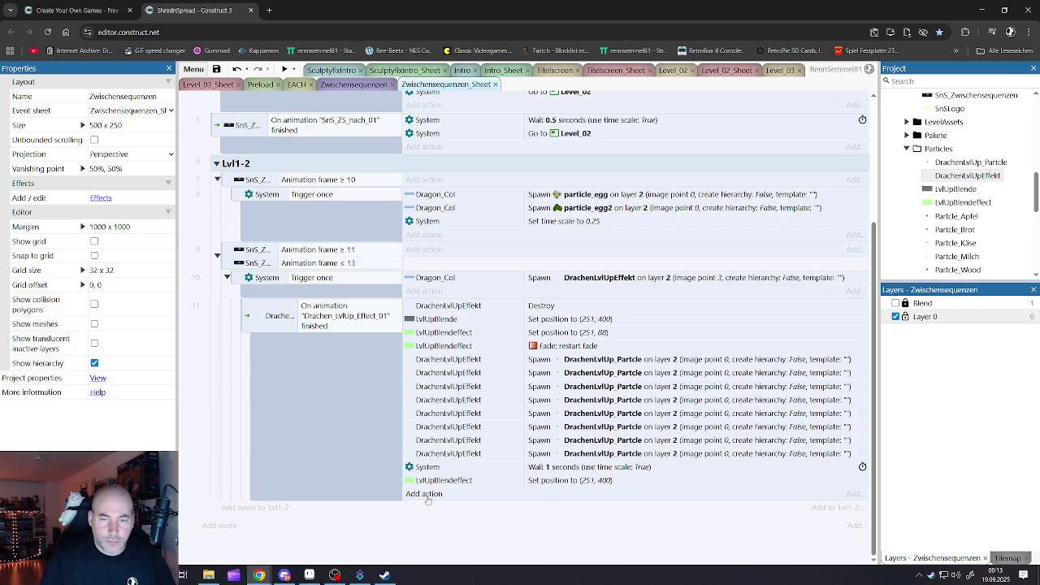
left_click(437, 483)
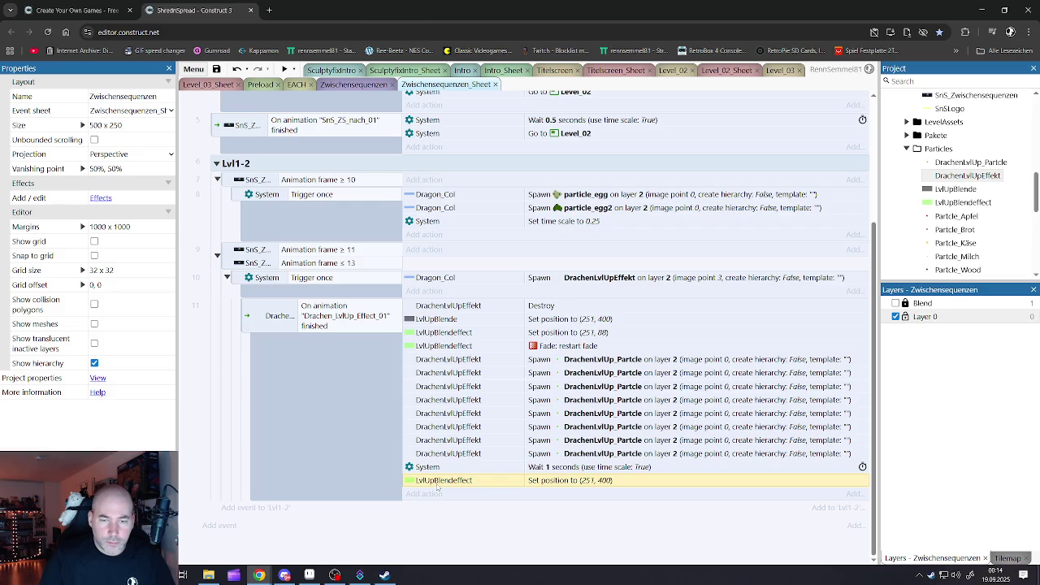
left_click(438, 469)
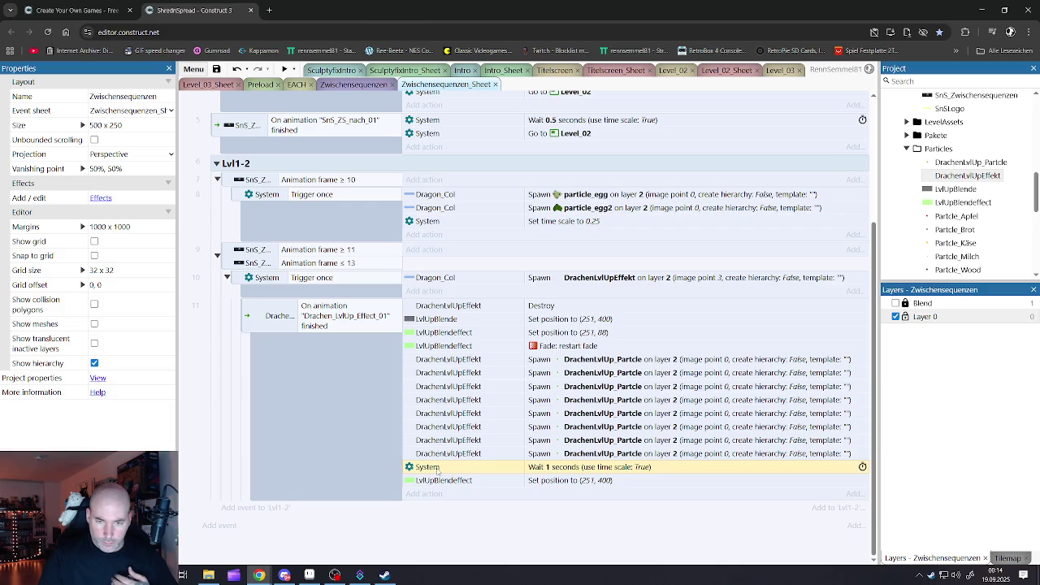
left_click(438, 482)
double_click(443, 482)
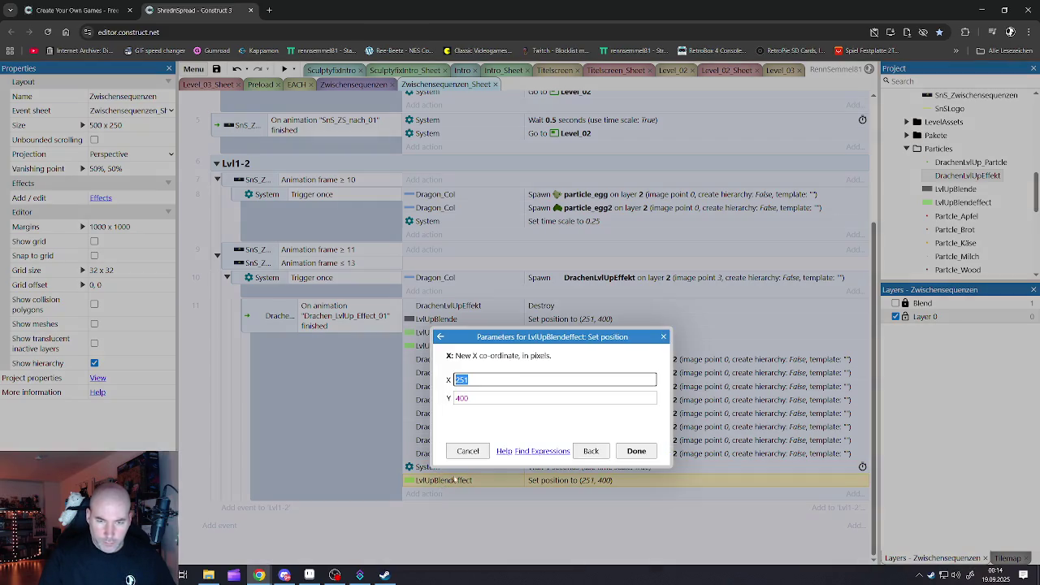
left_click(600, 450)
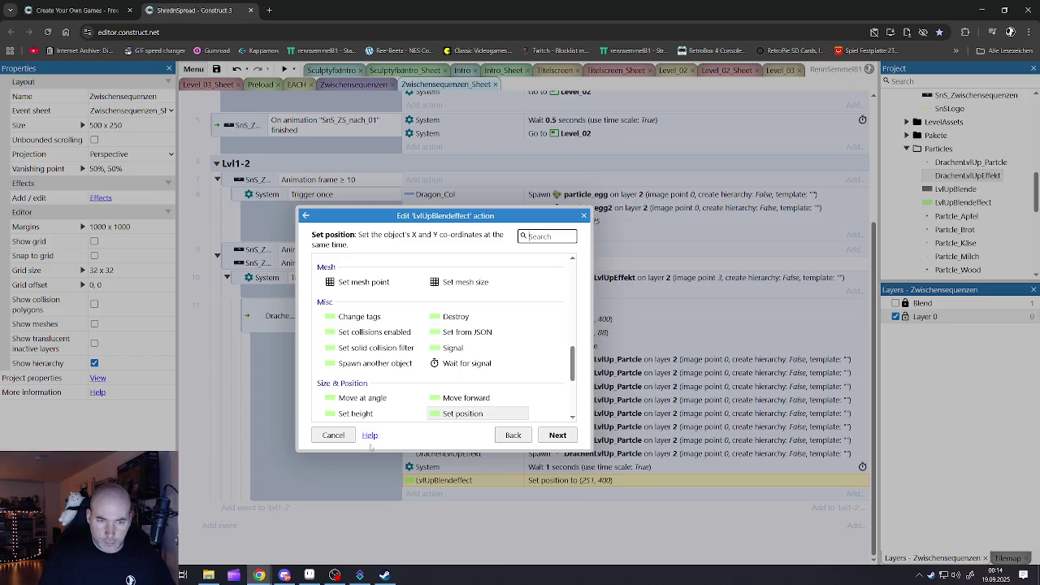
left_click(333, 436)
double_click(445, 467)
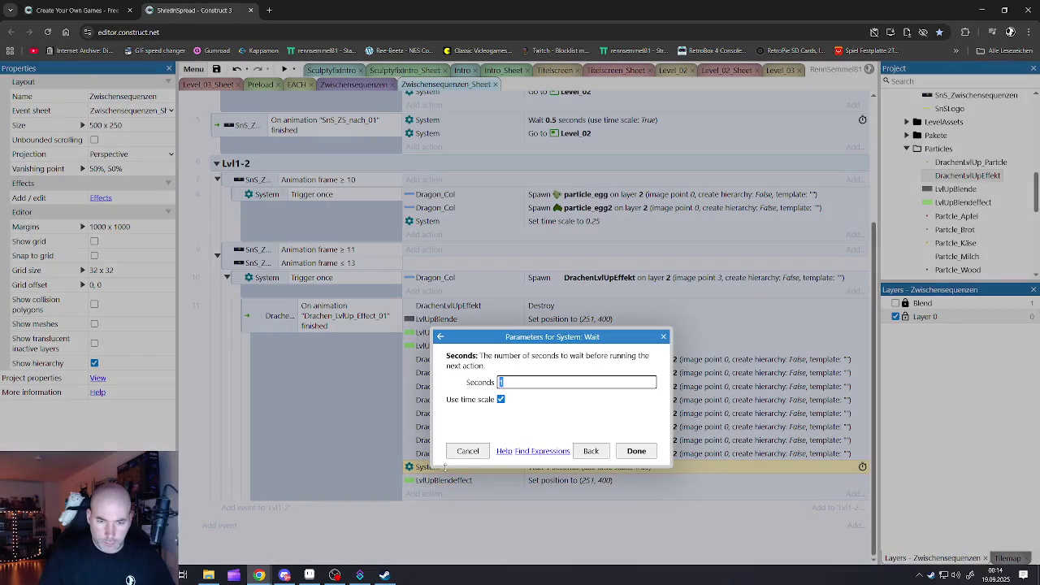
left_click(469, 452)
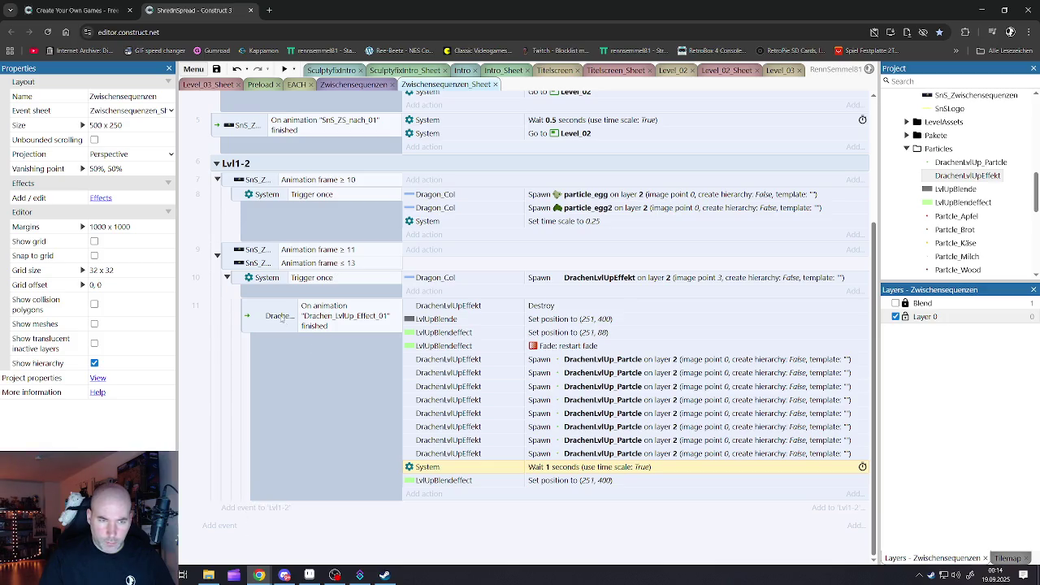
Duplicate the Animation frame ≥ 10 event below the level-up events, removing its Set position and Wait actions
left_click(228, 183)
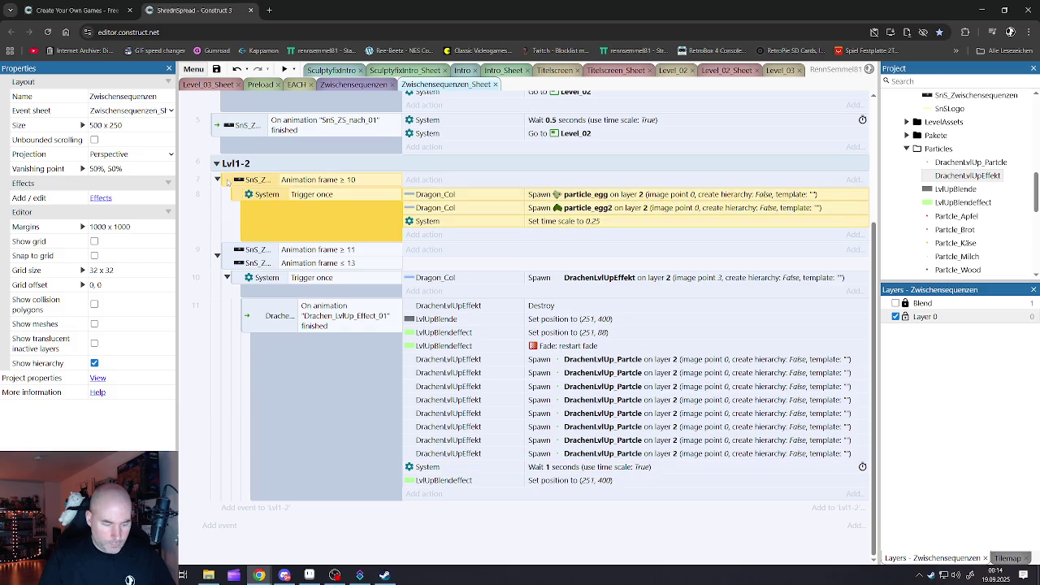
key("ctrl+c")
key("ctrl+v")
left_click(227, 313)
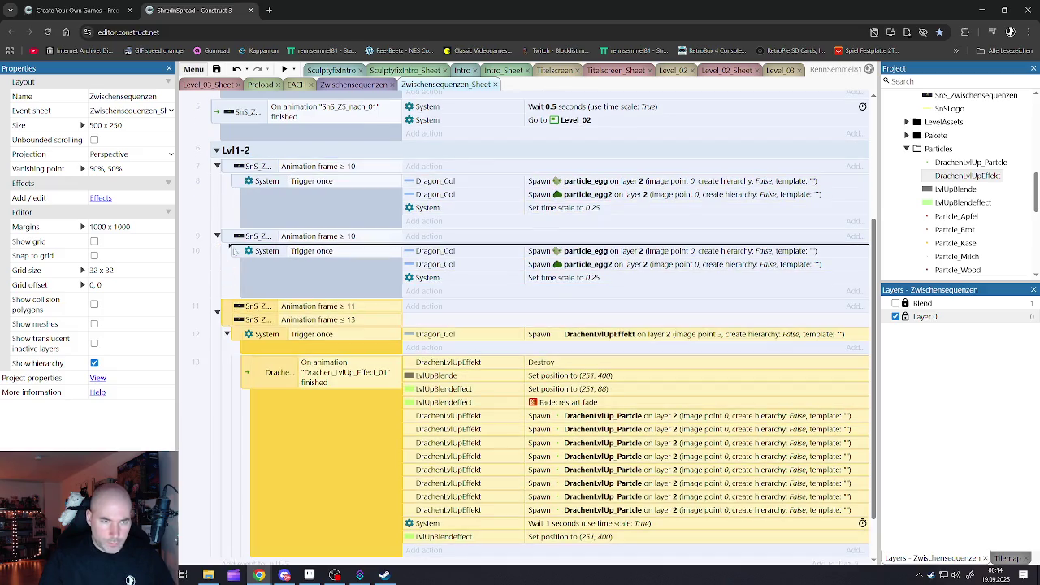
key("ctrl+z")
scroll(235, 237, "up", 3)
scroll(382, 448, "down", 3)
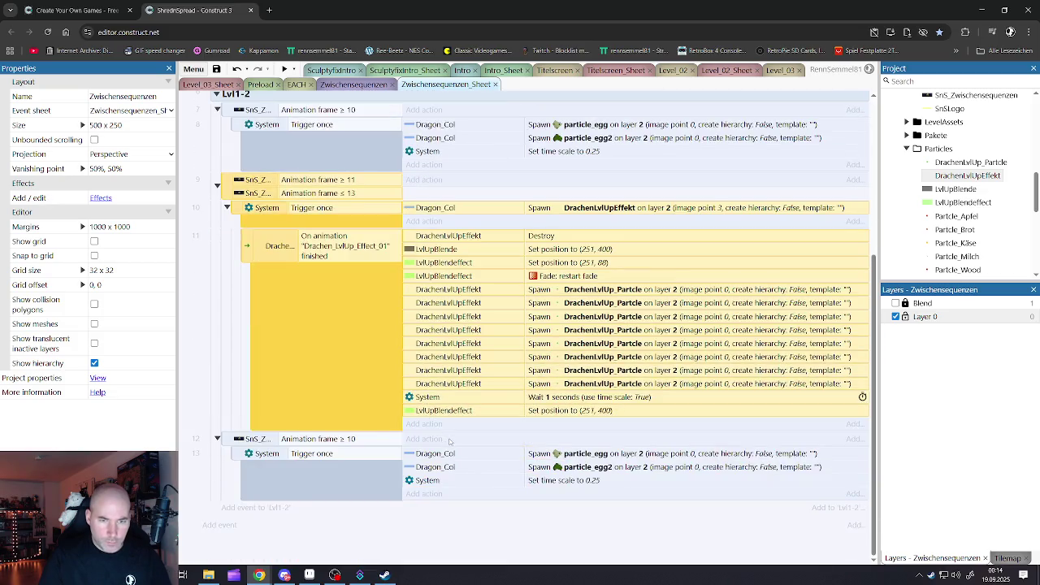
left_click(445, 410)
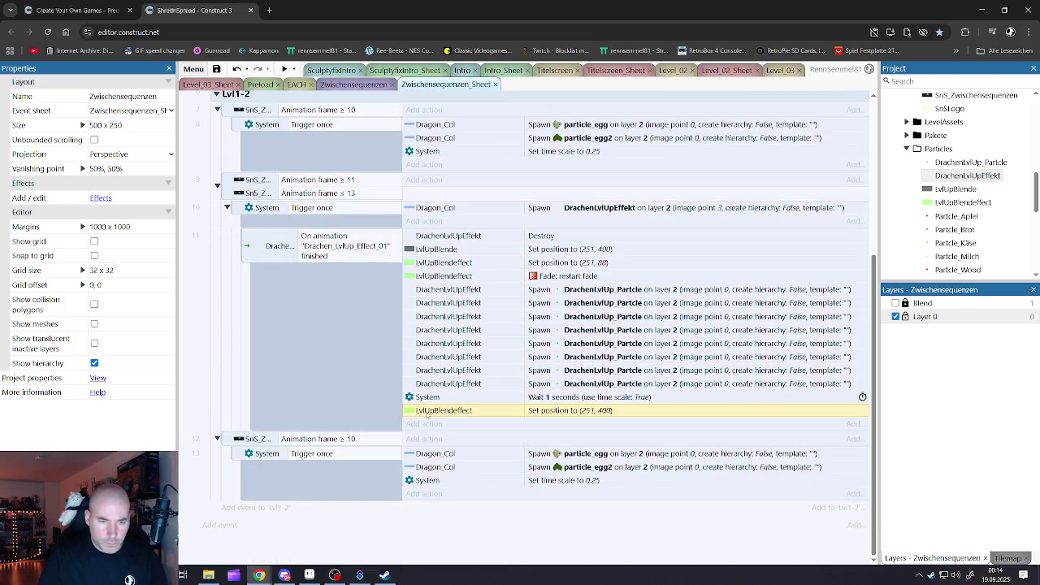
key("Delete")
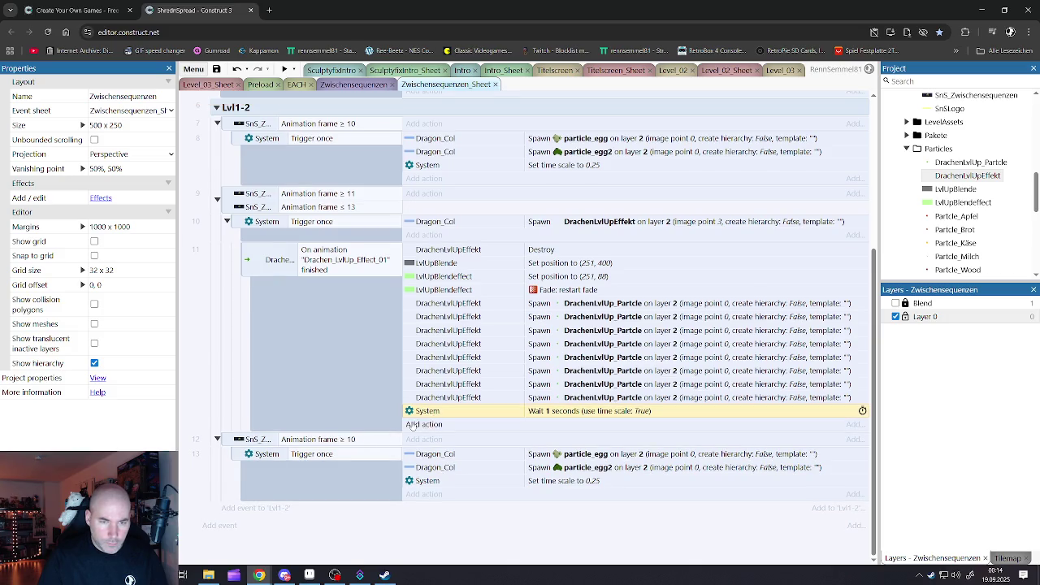
key("Delete")
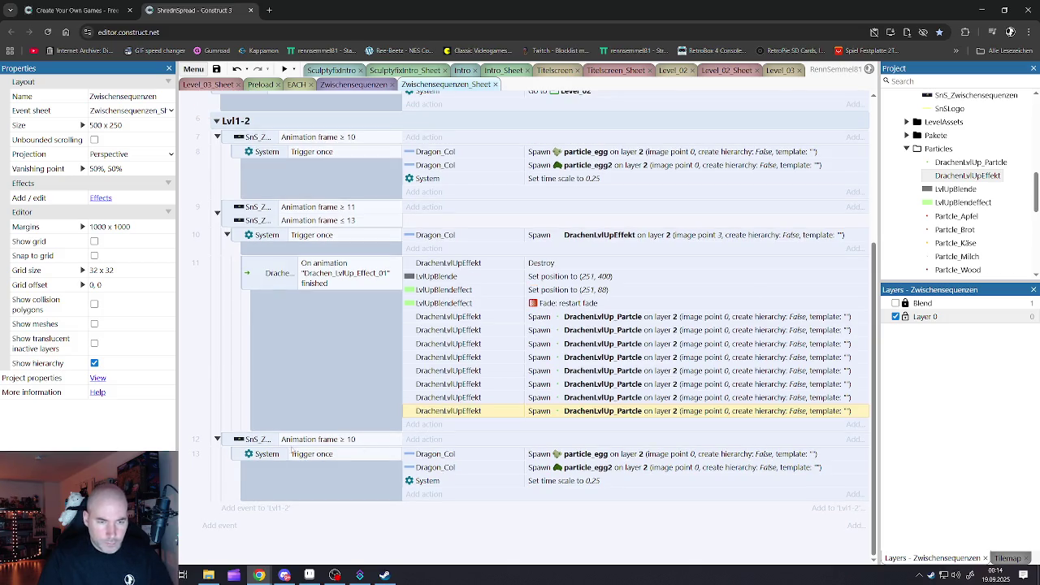
Set the duplicated event's frame condition to 16 and delete its three copied actions
double_click(313, 440)
left_click(511, 396)
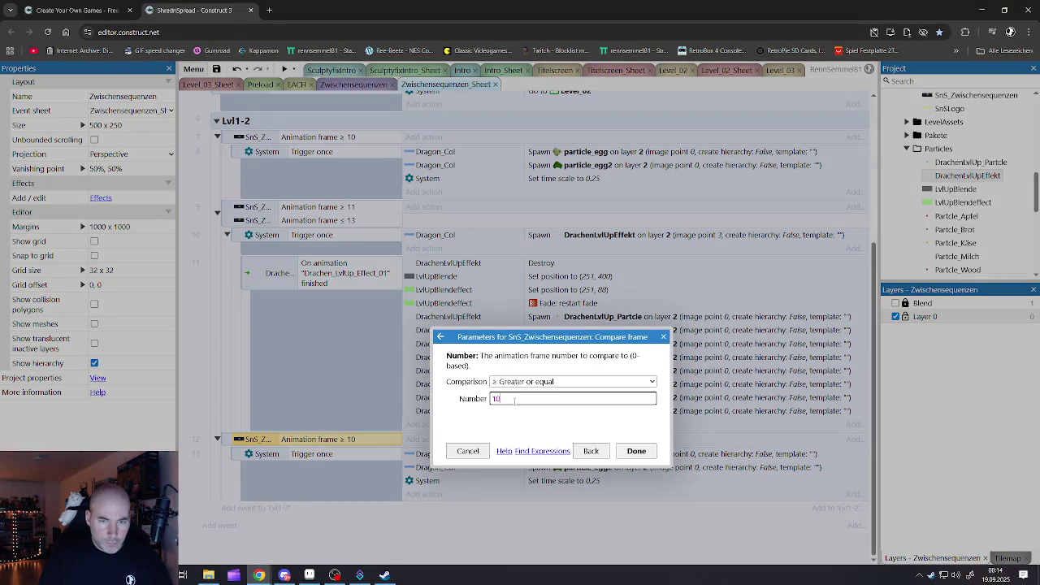
type("16")
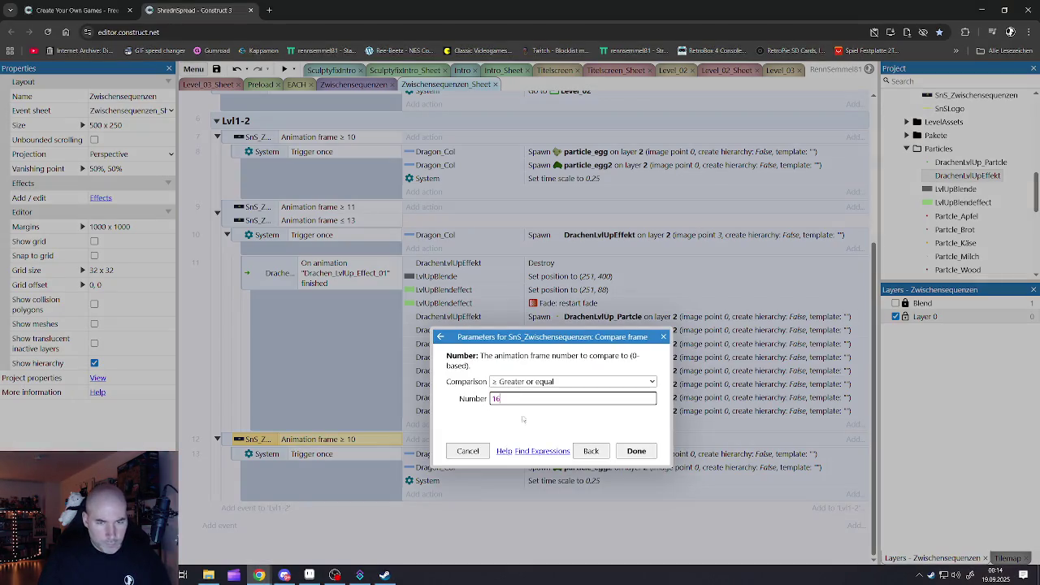
left_click(629, 452)
left_click(343, 453)
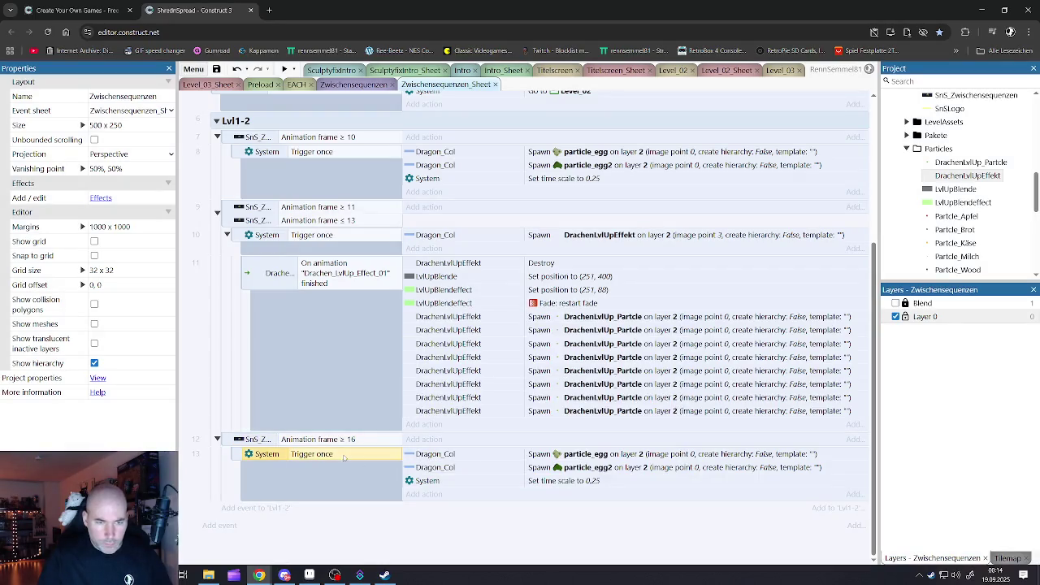
left_click(432, 457)
left_click(429, 483, "shift")
key("Delete")
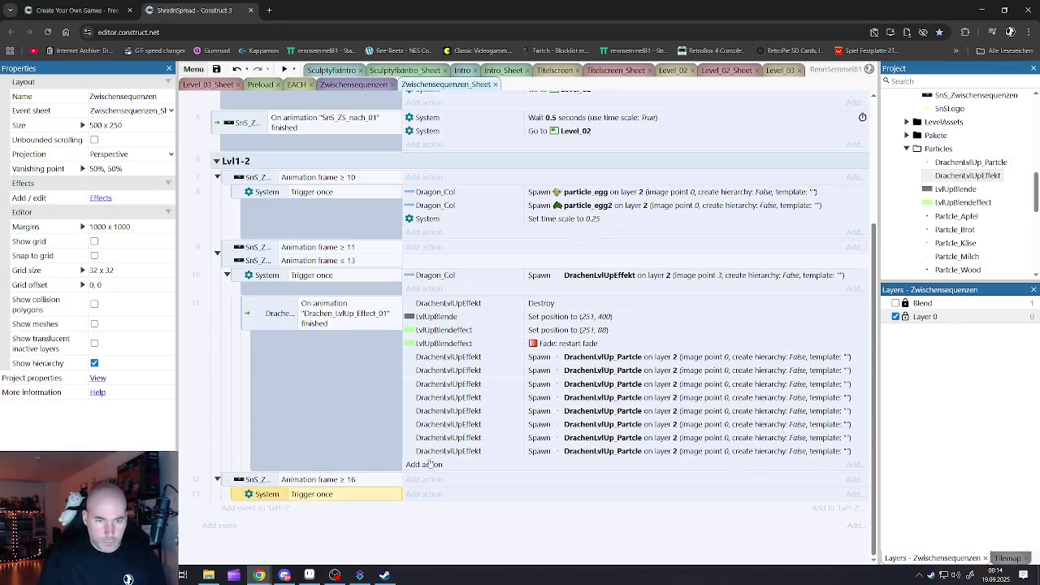
Add a DrachenLvlUpEffekt Destroy action to the frame ≥ 16 event
left_click(418, 496)
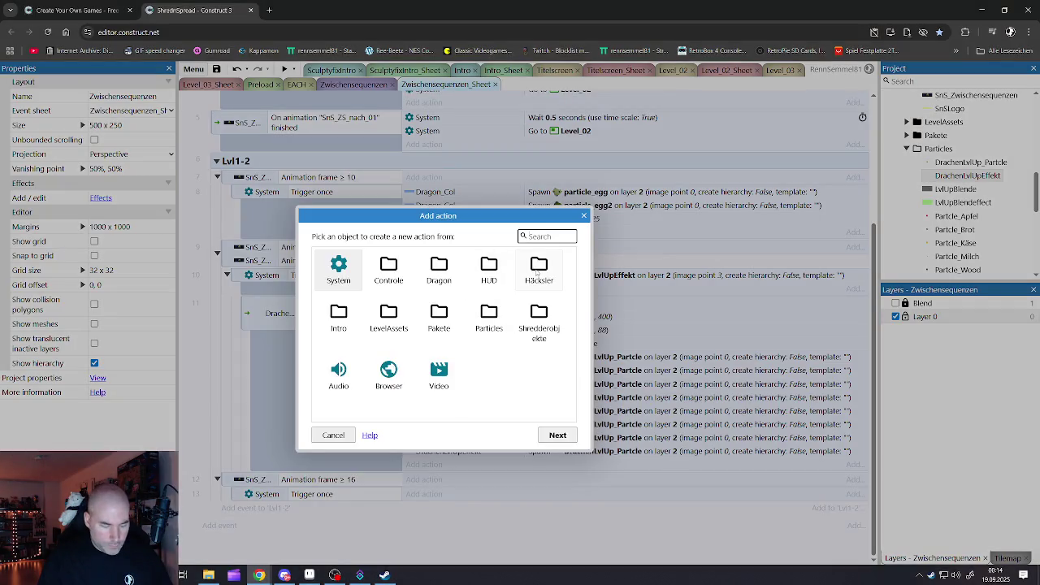
type("lvl")
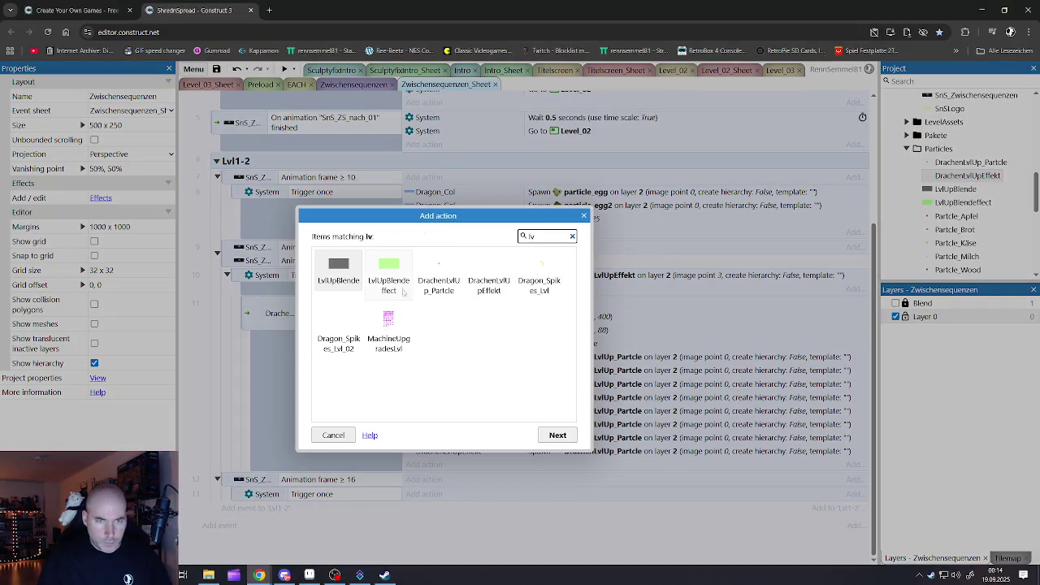
double_click(471, 294)
scroll(424, 384, "down", 5)
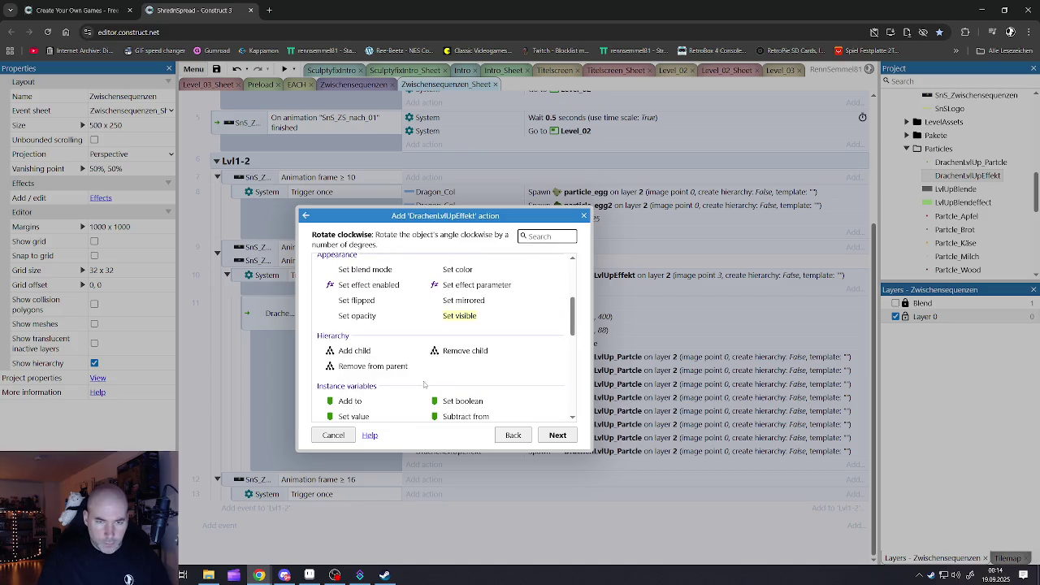
scroll(453, 371, "down", 3)
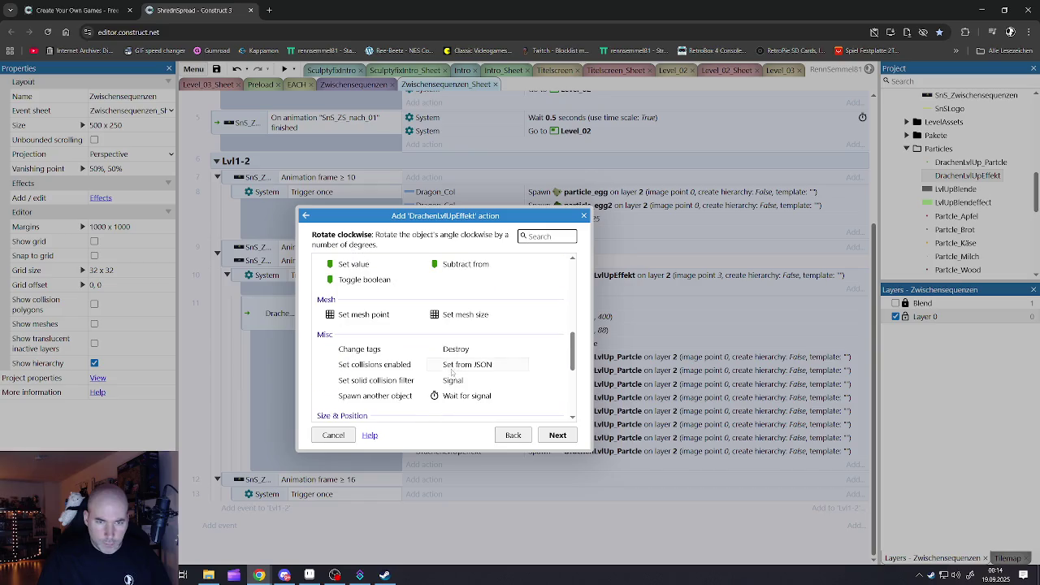
double_click(454, 350)
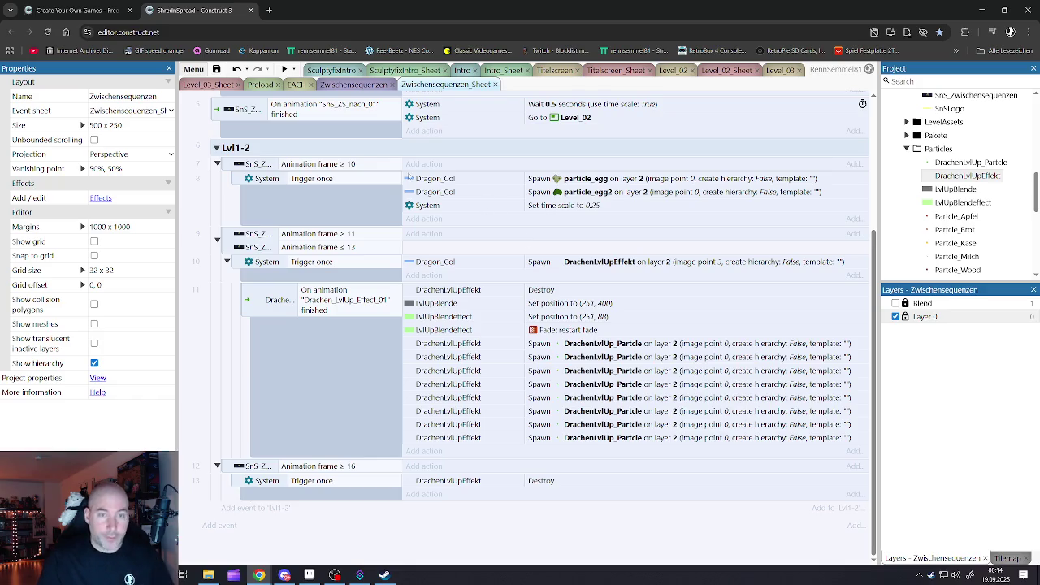
left_click(354, 84)
left_click(284, 69)
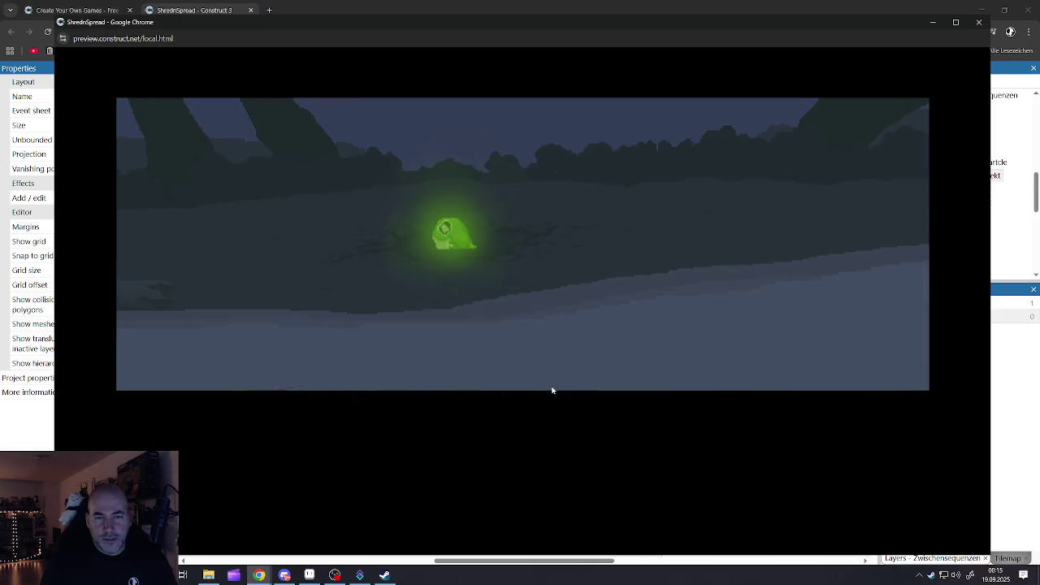
left_click(980, 22)
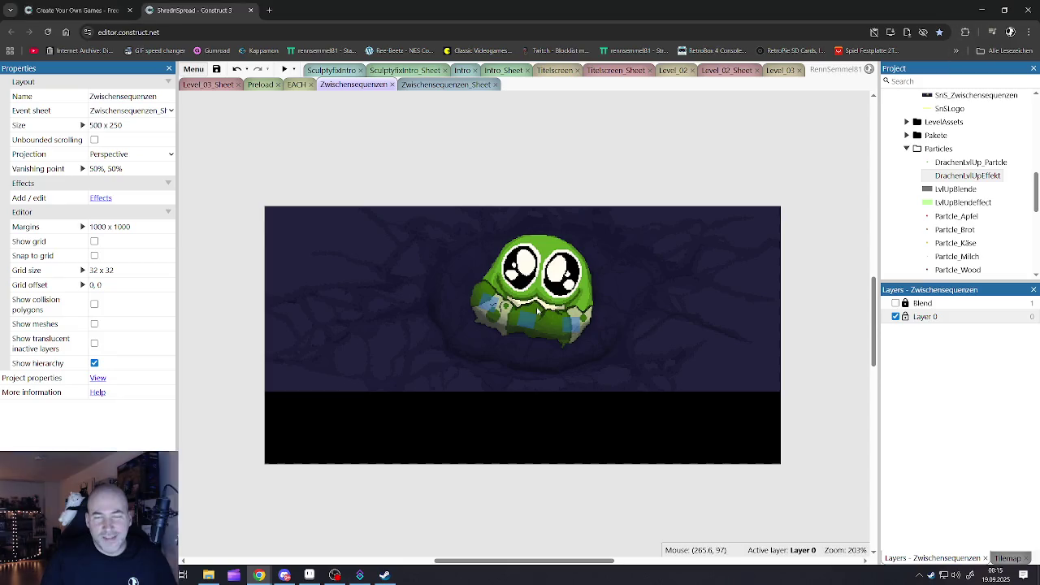
left_click(439, 85)
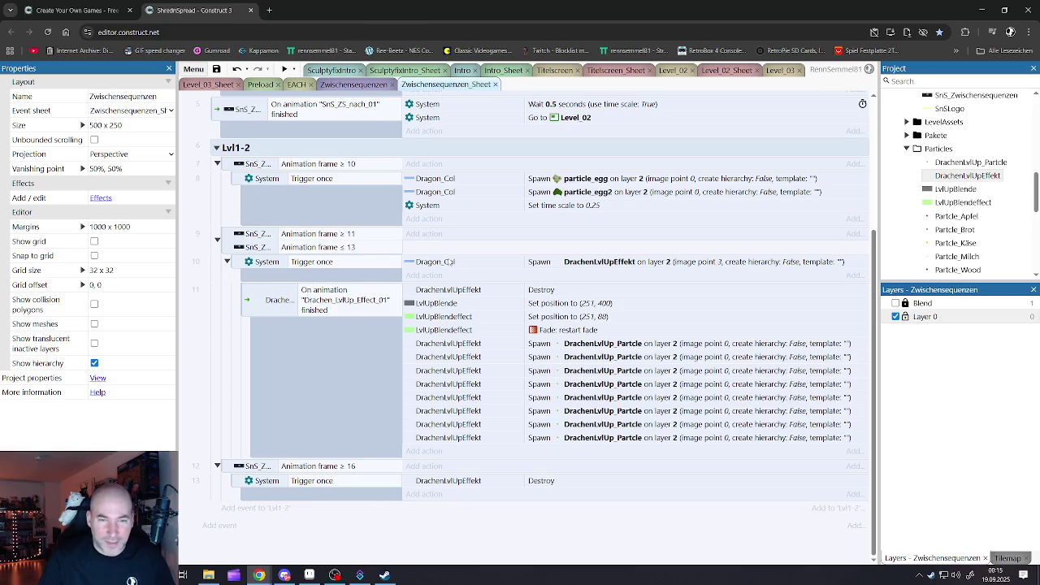
Delete the DrachenLvlUpEffekt spawn, set the frame condition to = 11, and remove the ≤ 13 condition
left_click(448, 262)
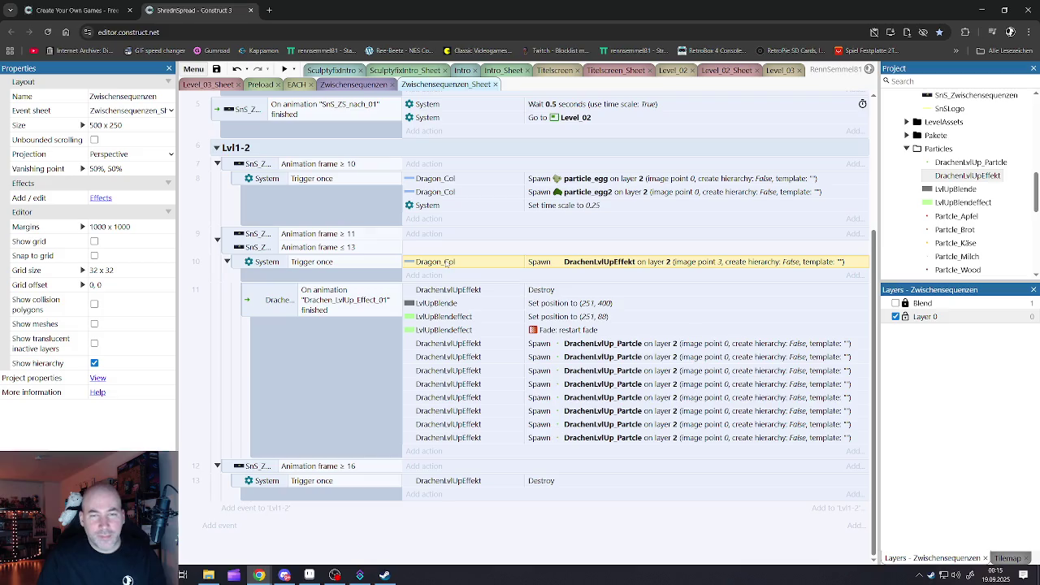
key("Delete")
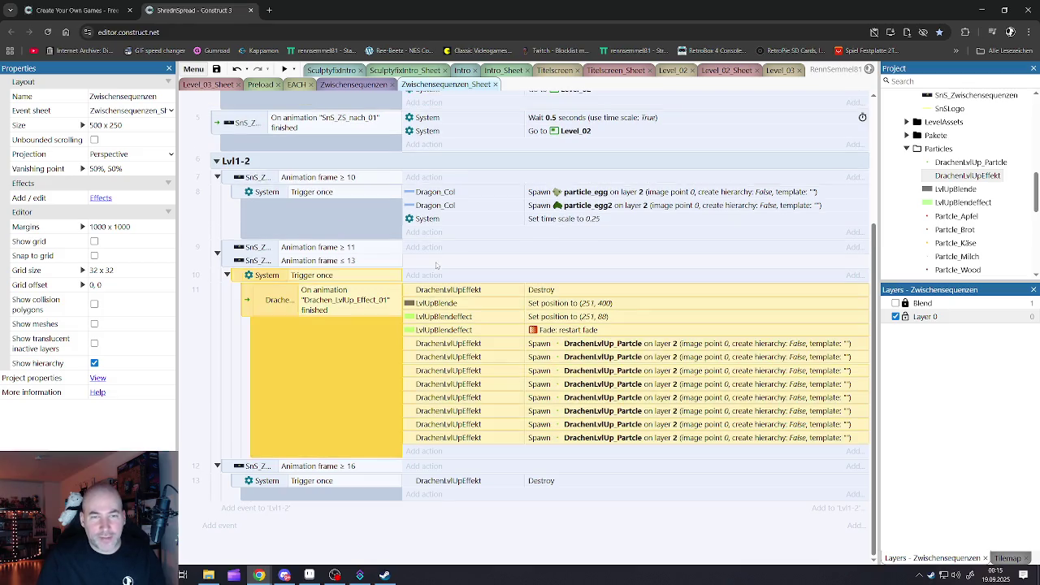
left_click(326, 260)
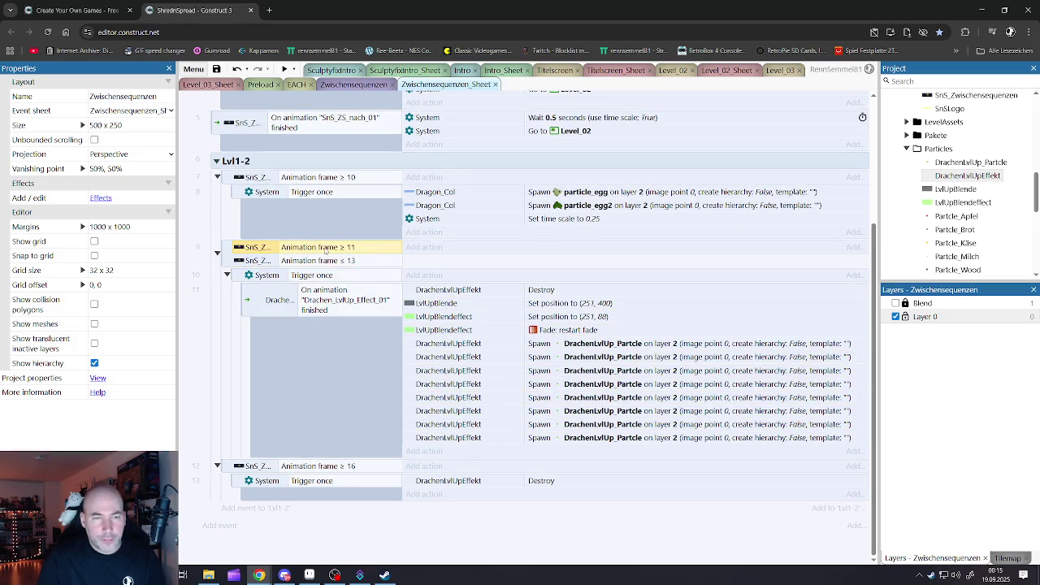
double_click(326, 248)
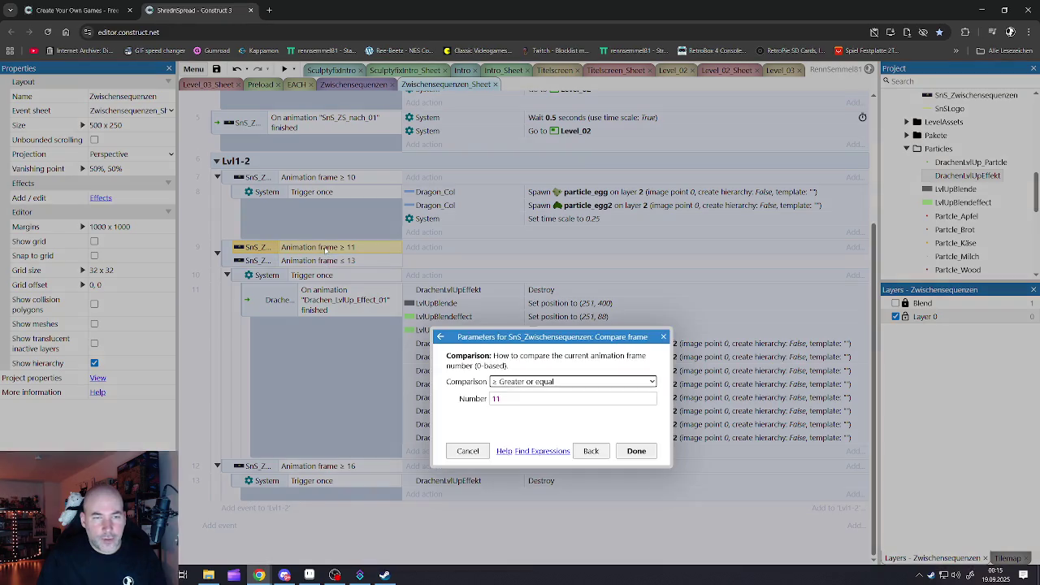
left_click(522, 386)
left_click(545, 395)
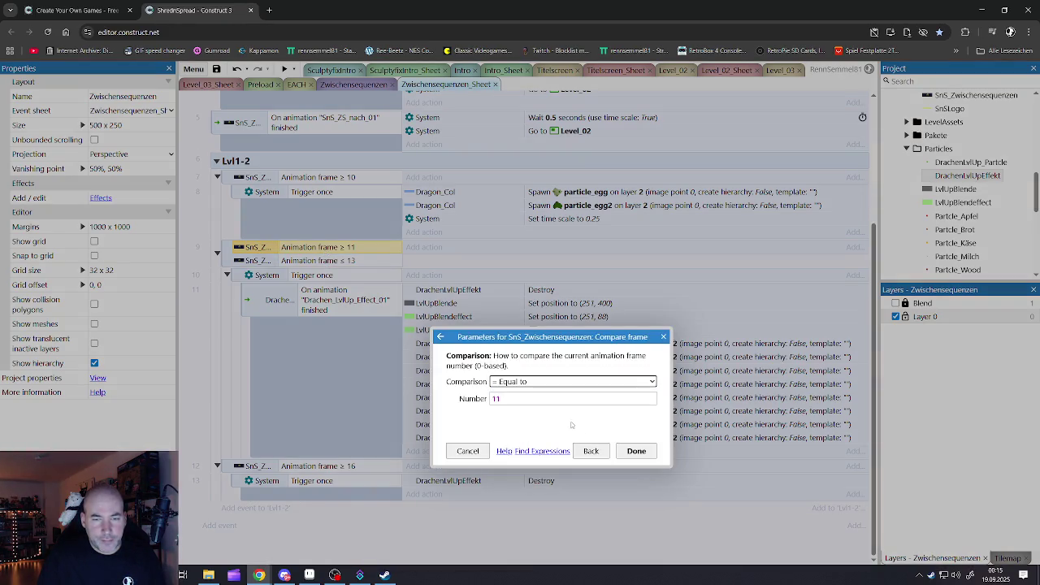
left_click(637, 452)
left_click(331, 261)
key("Delete")
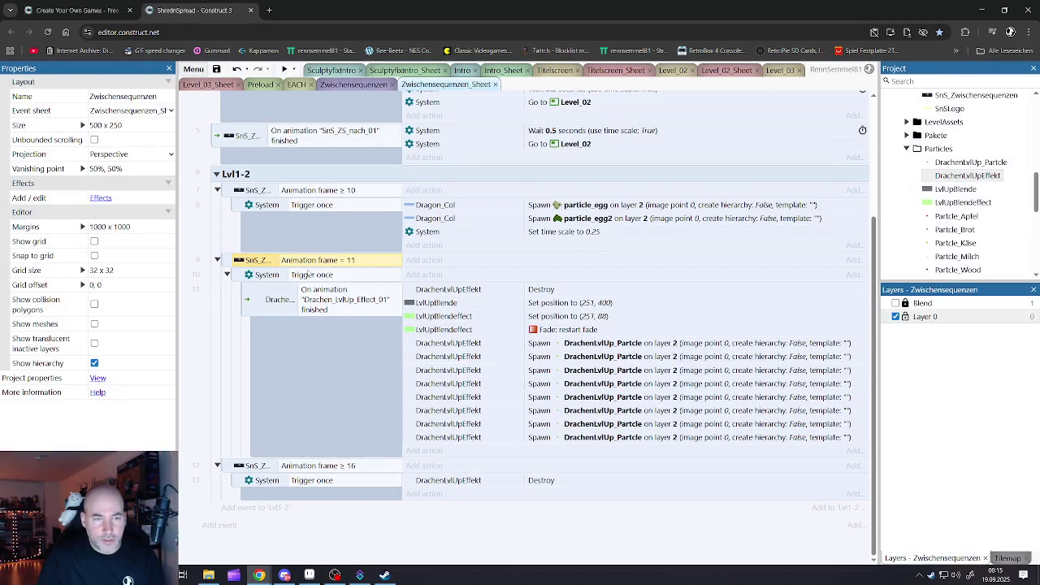
Remove the sub-event's On animation finished condition and select the blend positioning actions
left_click(303, 278)
left_click(313, 295)
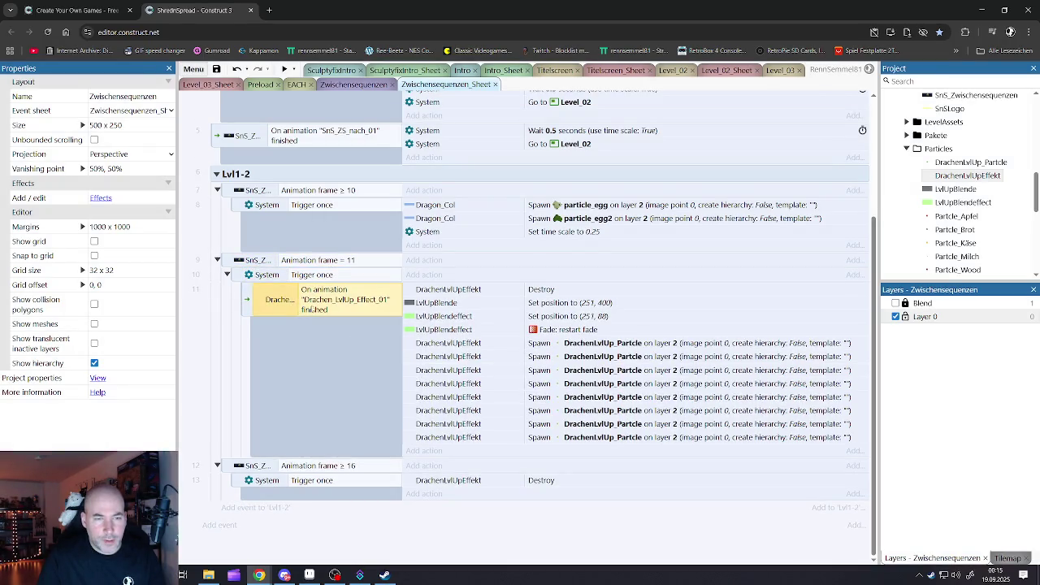
key("Delete")
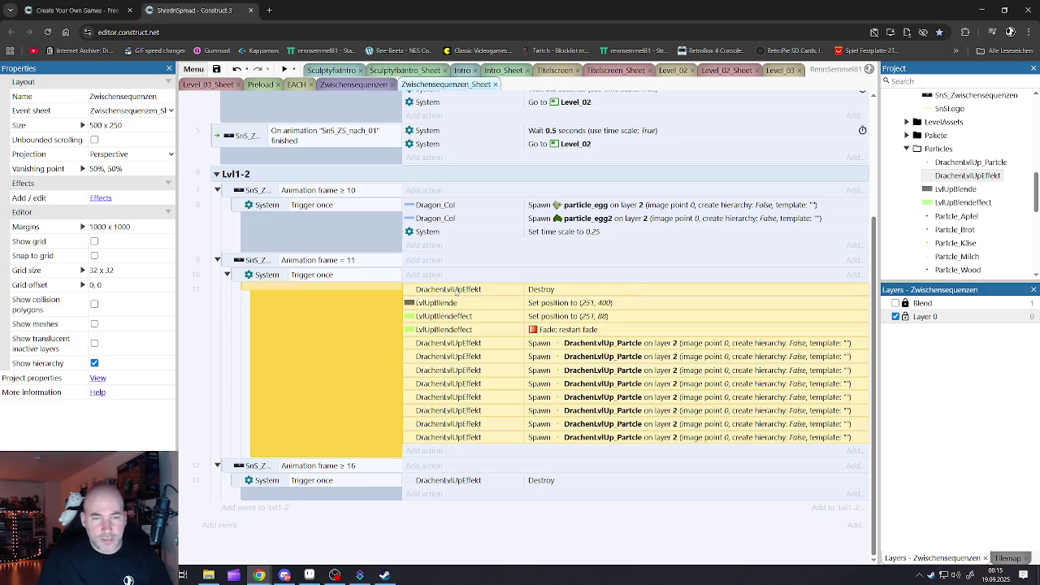
left_click(453, 304)
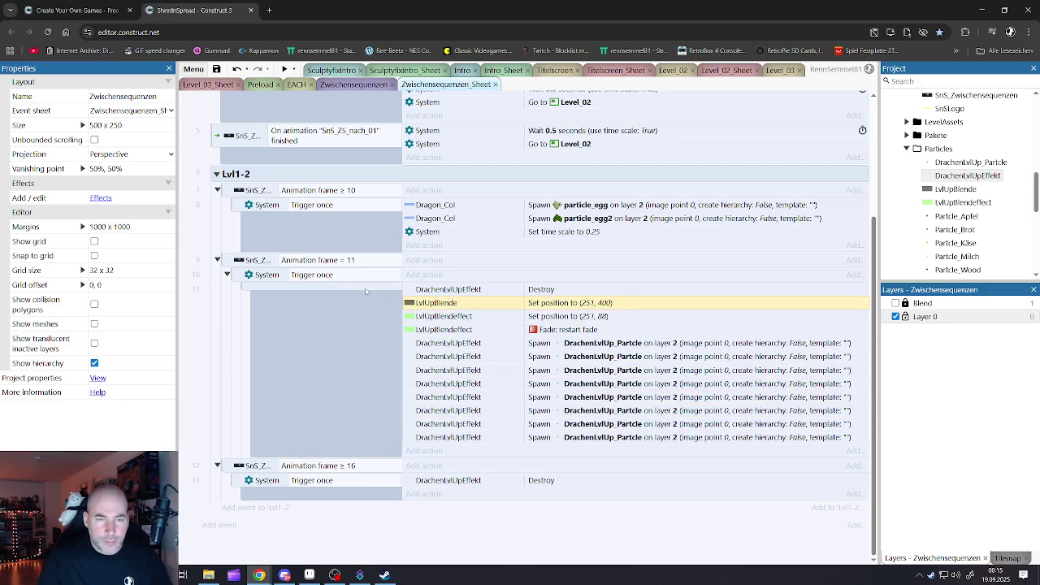
key("ctrl+z")
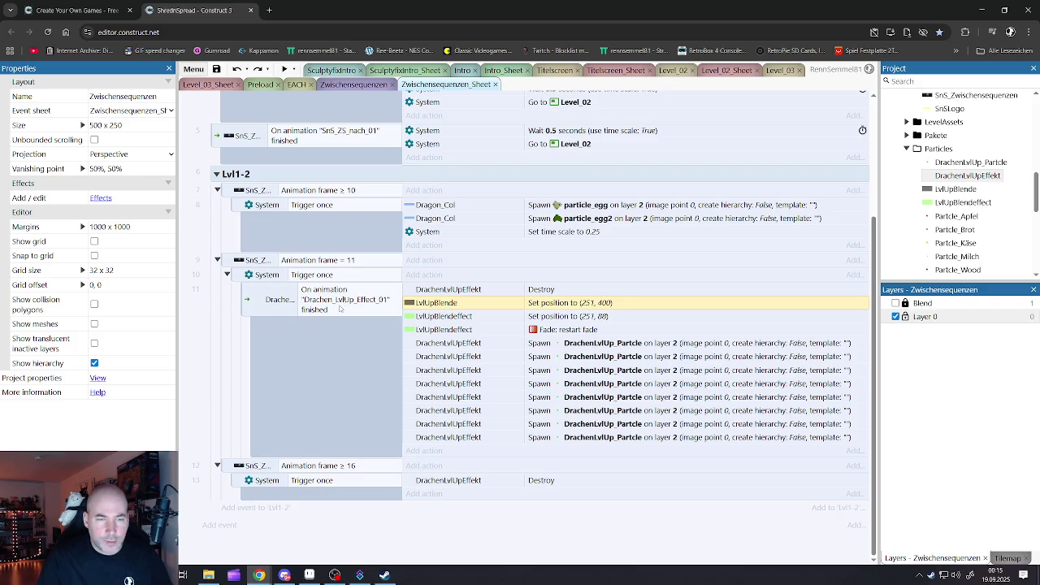
left_click(336, 302)
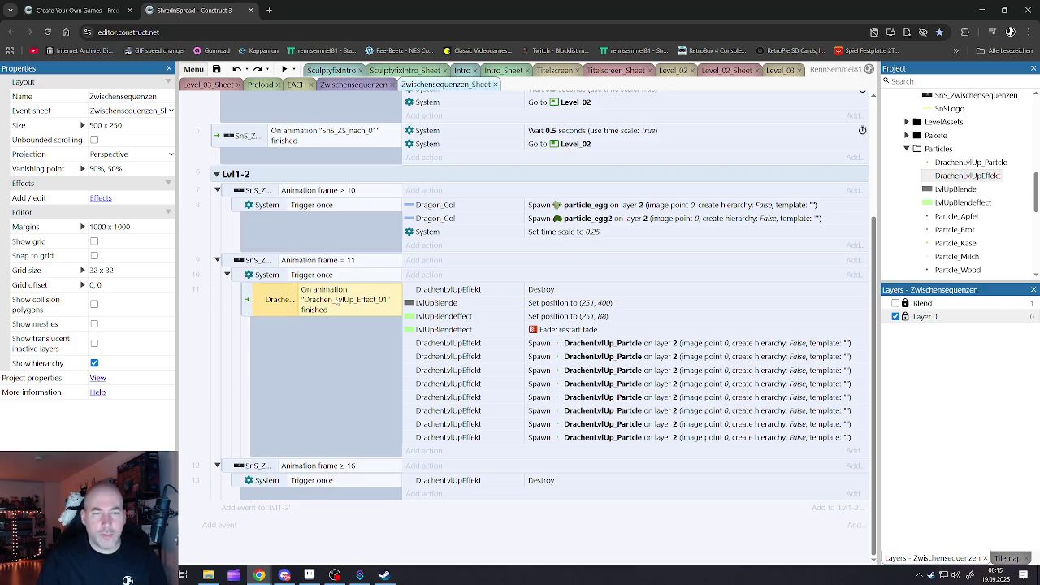
key("Delete")
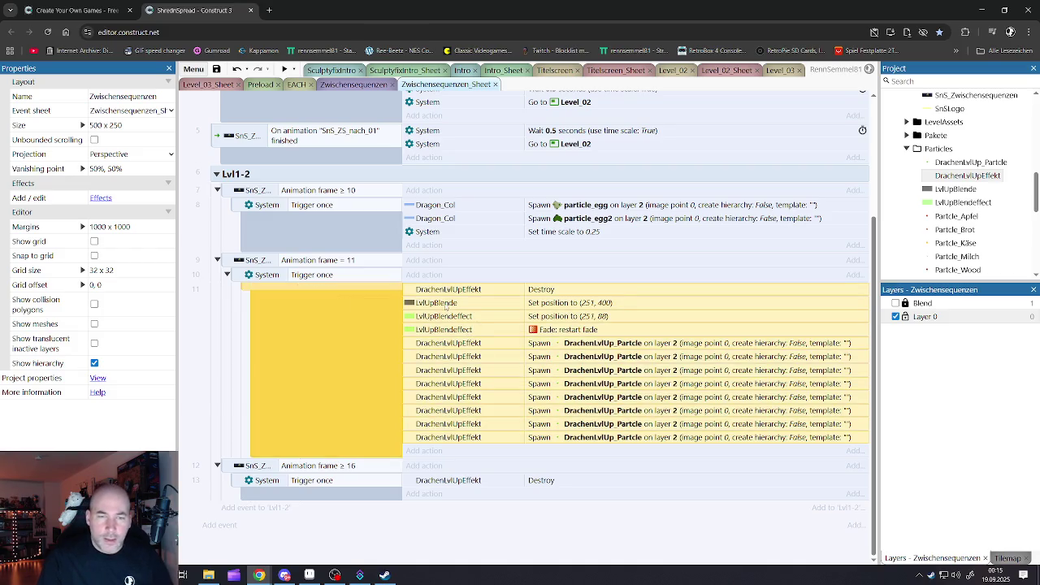
left_click(444, 316)
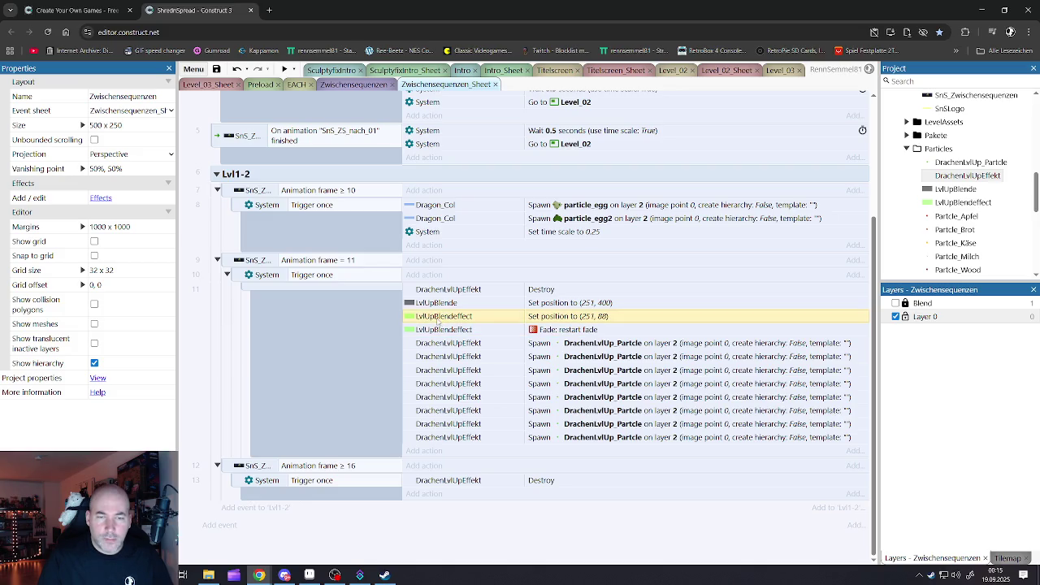
left_click(444, 330)
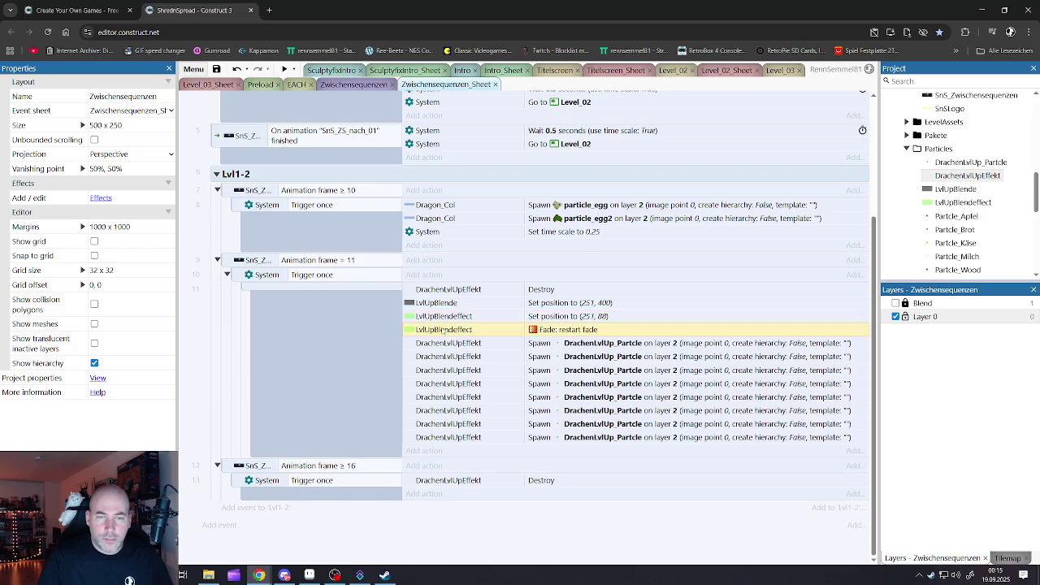
left_click(444, 318)
left_click(439, 304)
left_click(440, 317)
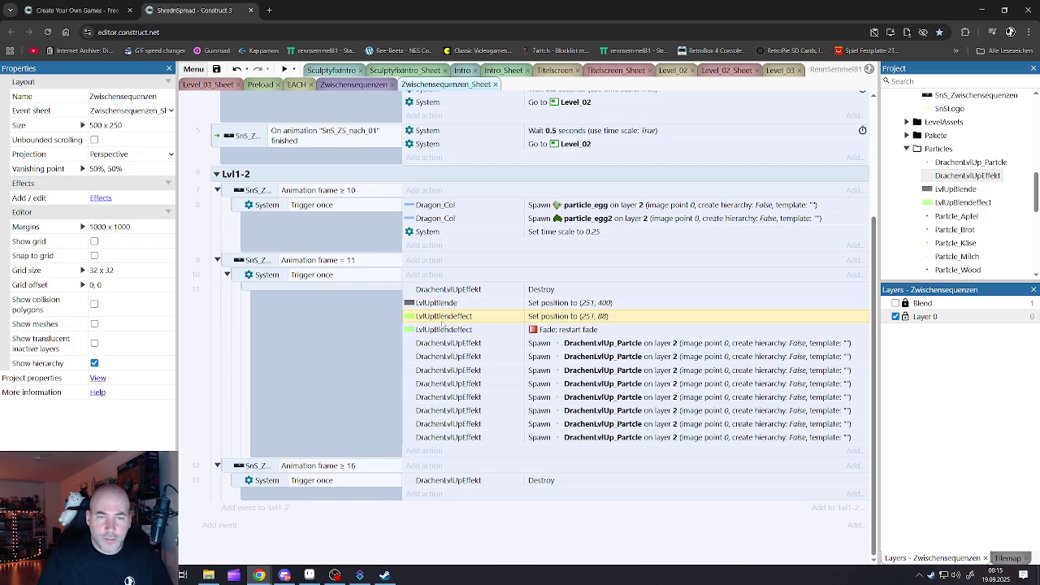
Delete the LvlUpBlende Set position and Fade restart actions plus the DrachenLvlUpEffekt Destroy action
left_click(444, 330)
left_click(445, 307, "shift")
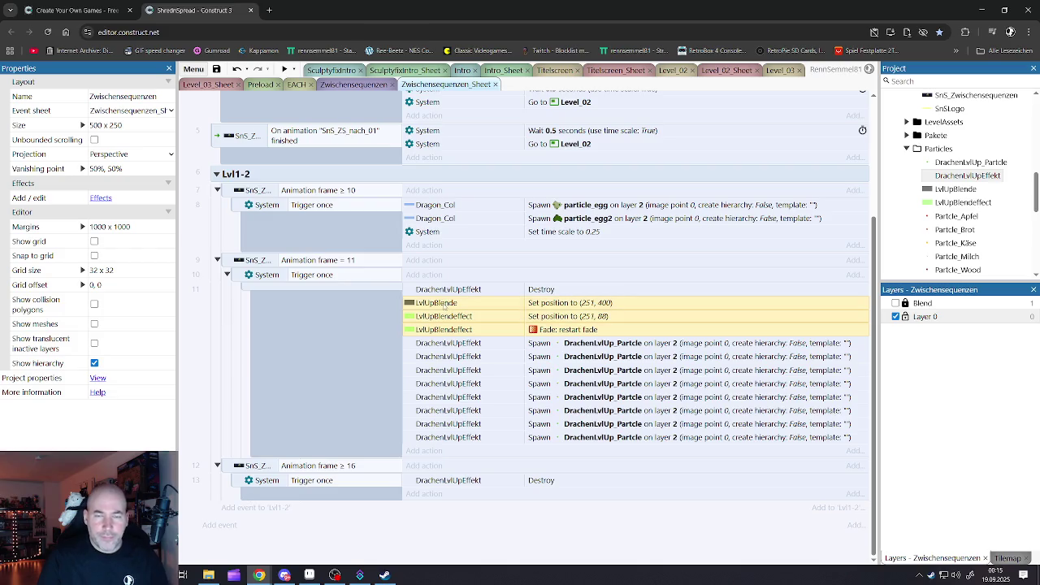
key("Delete")
left_click(450, 332)
key("Delete")
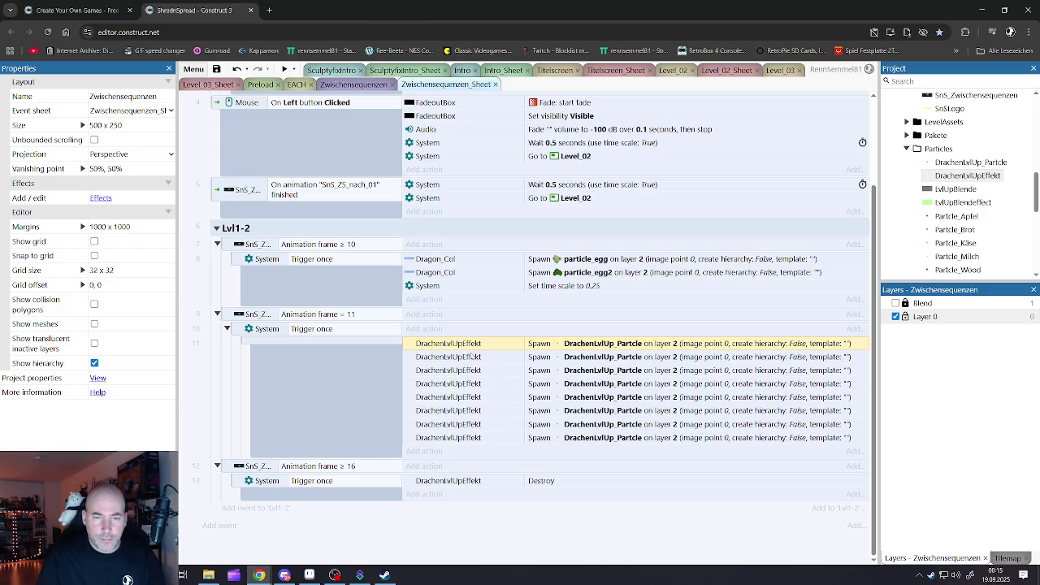
left_click(460, 442, "shift")
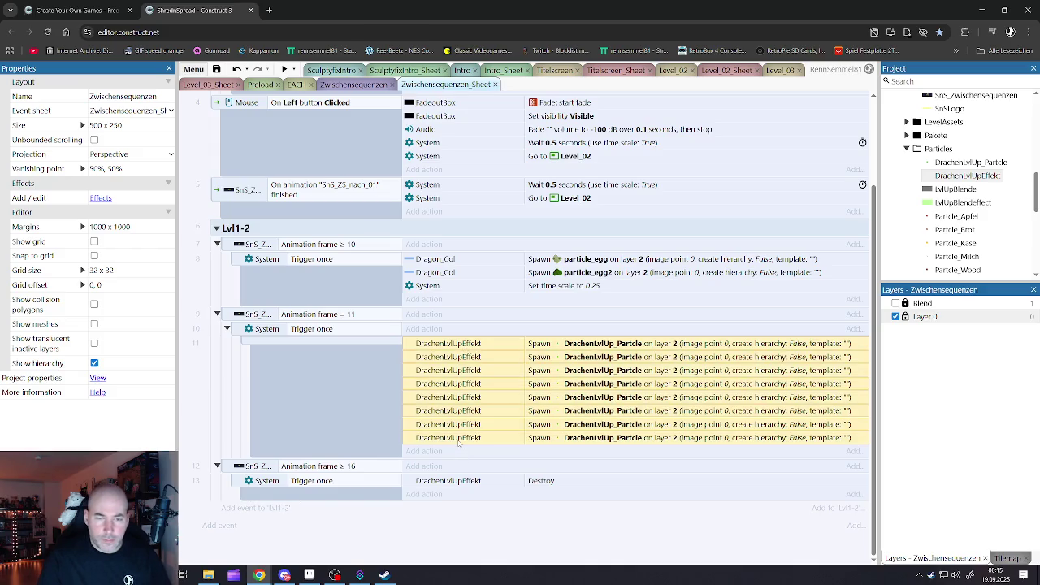
Start replacing DrachenLvlUp_Partcle in the selected spawn actions, then cancel the replacement
right_click(459, 443)
left_click(499, 332)
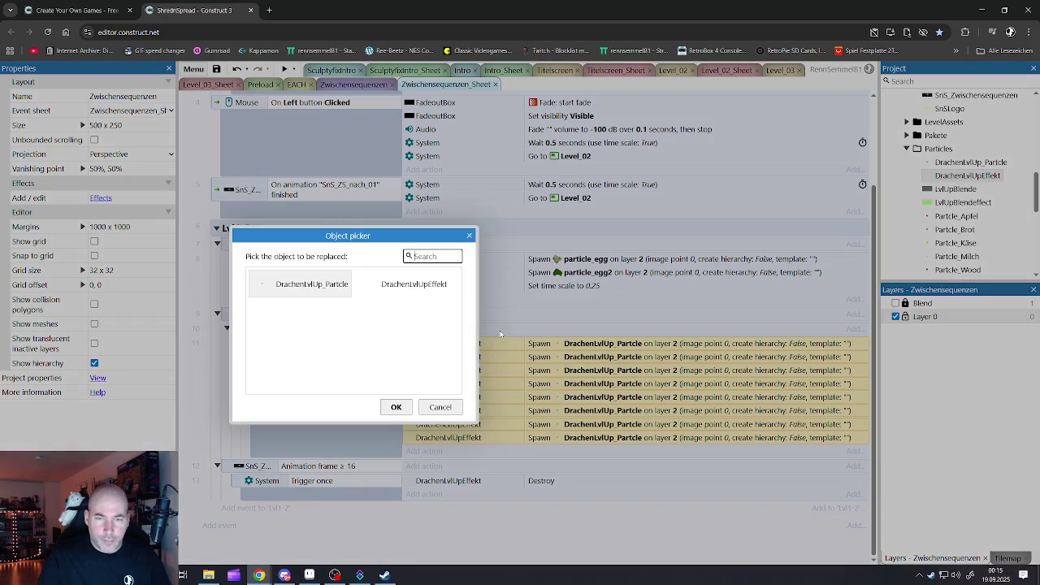
left_click(305, 289)
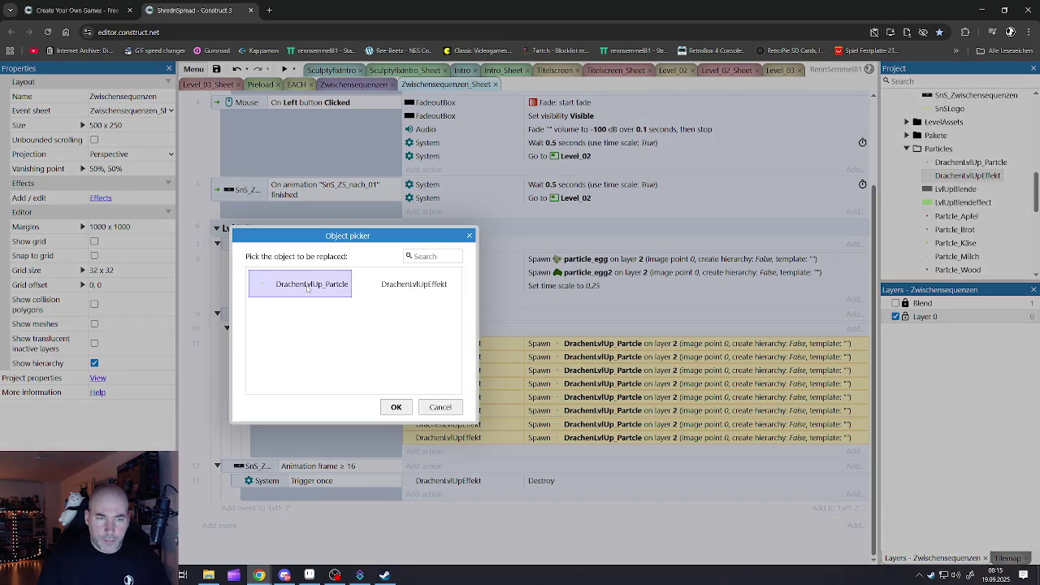
double_click(309, 288)
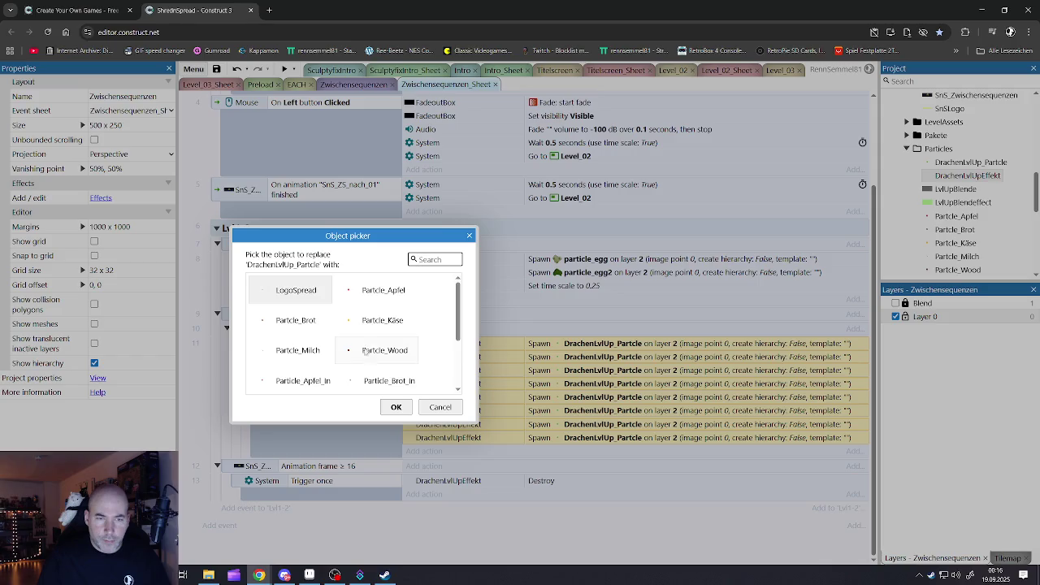
scroll(356, 353, "down", 2)
scroll(356, 353, "up", 2)
scroll(355, 353, "down", 2)
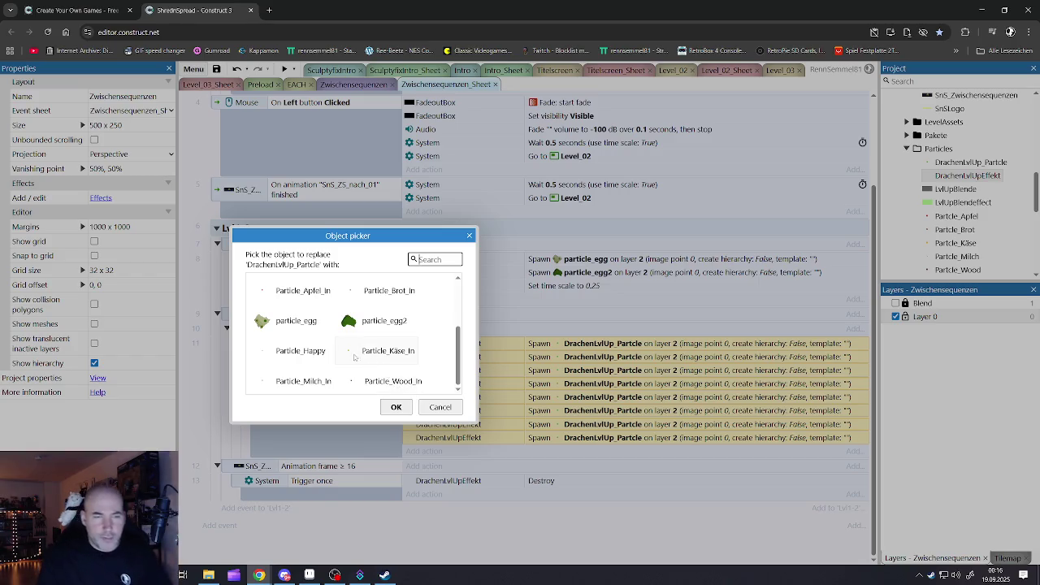
scroll(353, 356, "up", 2)
scroll(354, 356, "down", 5)
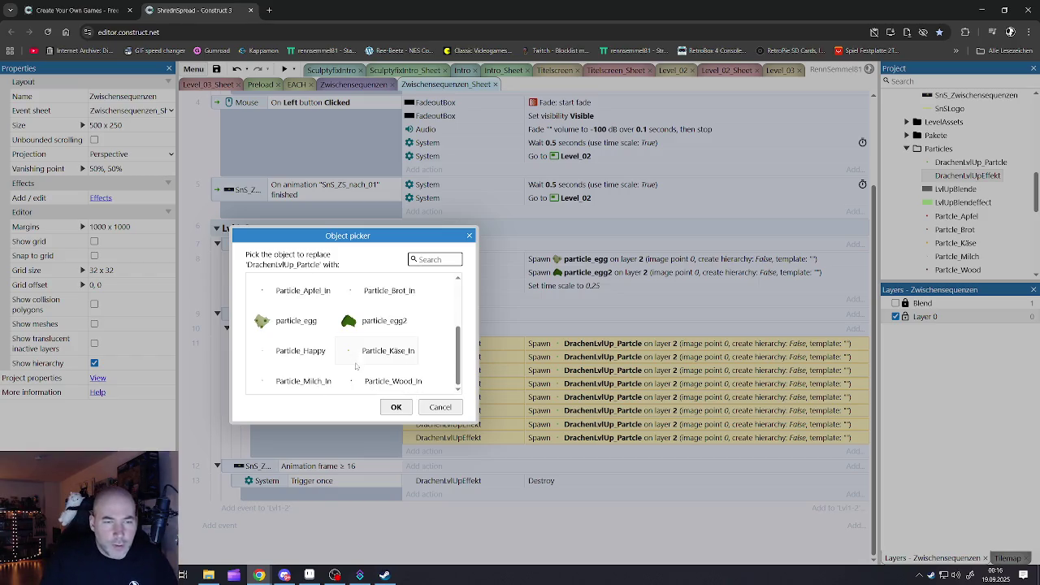
left_click(440, 408)
Reopen the first spawn action, step back to the full object list, and move the dialog aside
left_click(471, 346)
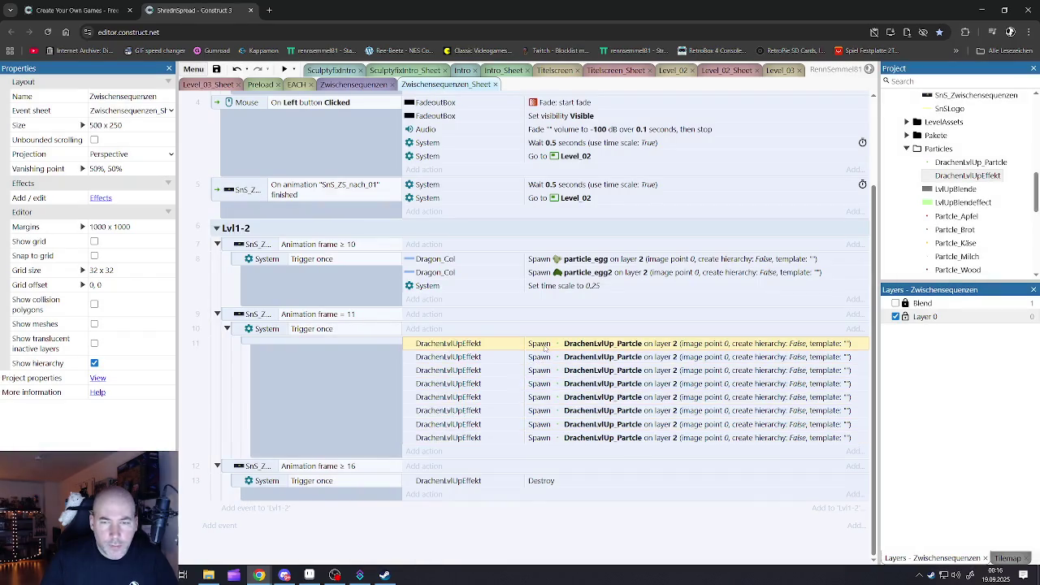
double_click(465, 345)
left_click(591, 451)
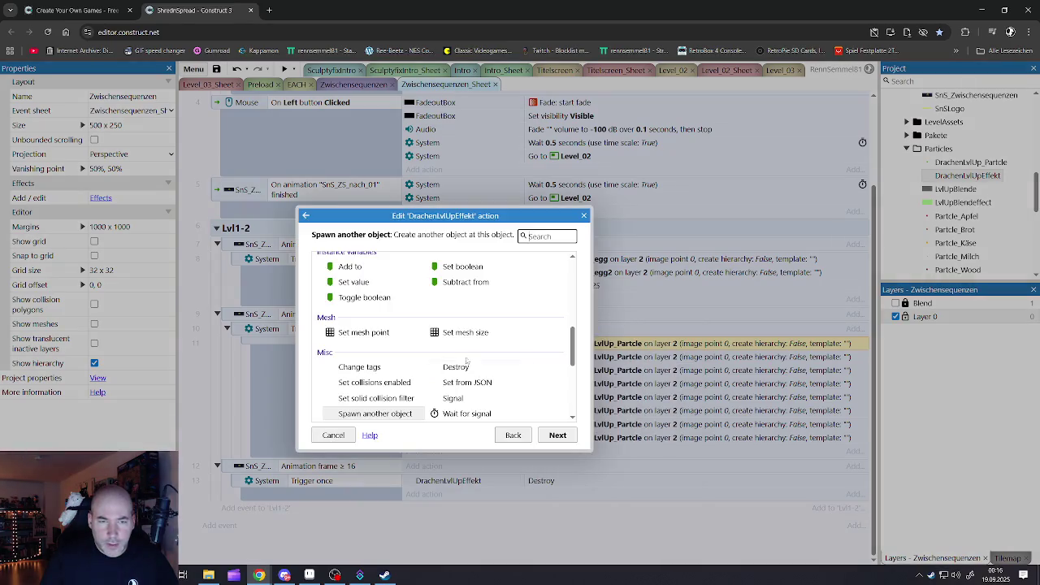
scroll(488, 382, "down", 1)
left_click(513, 435)
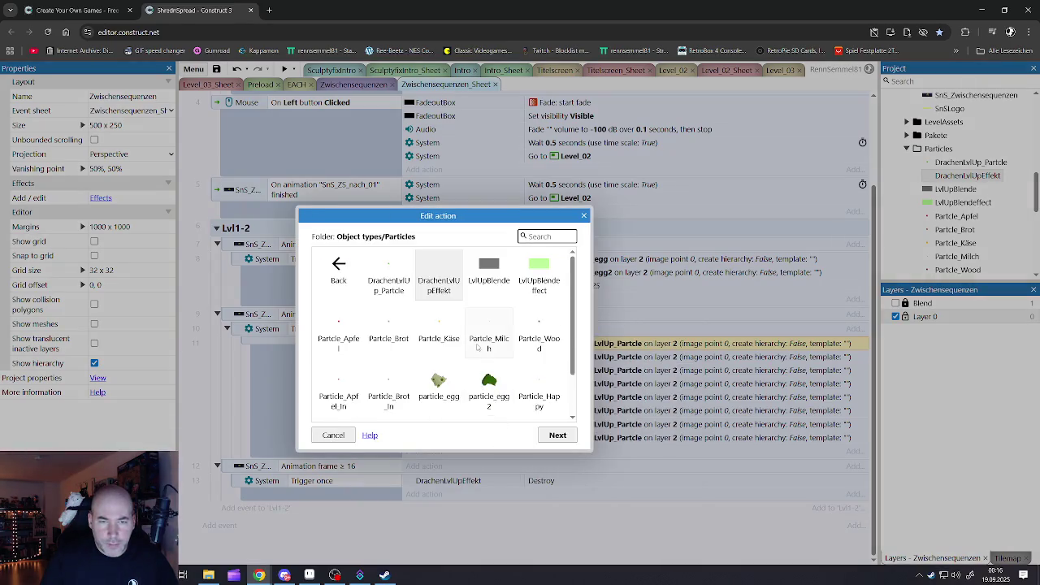
scroll(478, 351, "down", 1)
scroll(478, 352, "up", 1)
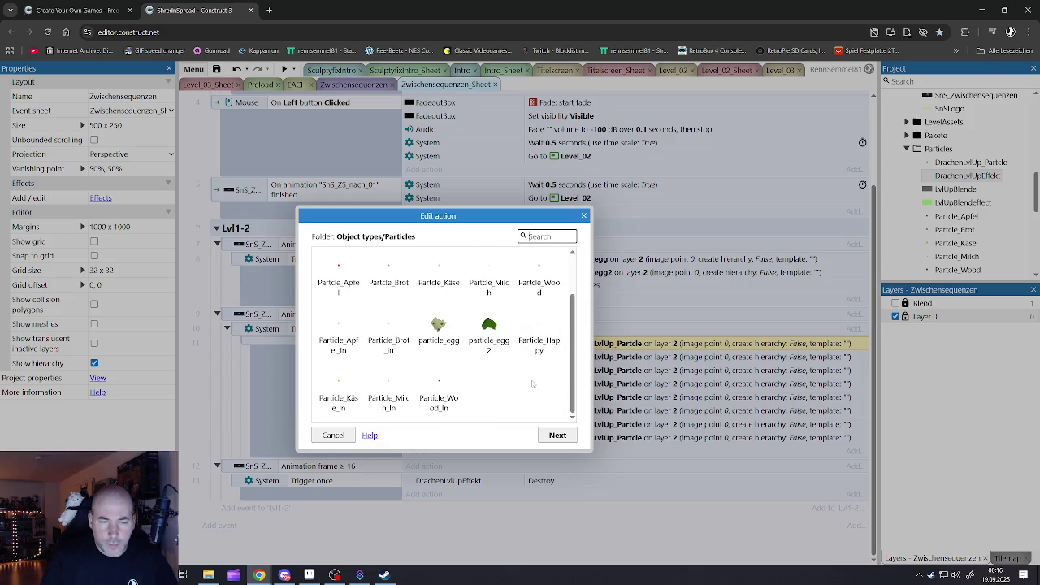
double_click(345, 274)
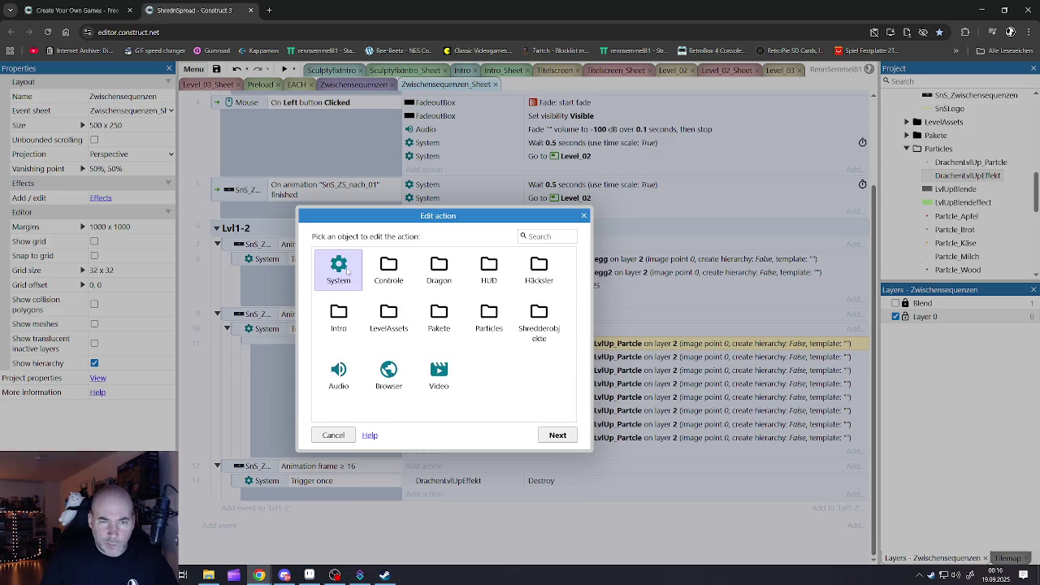
mouse_move(504, 220)
left_mouse_down()
mouse_move(352, 221)
mouse_move(307, 263)
left_mouse_up()
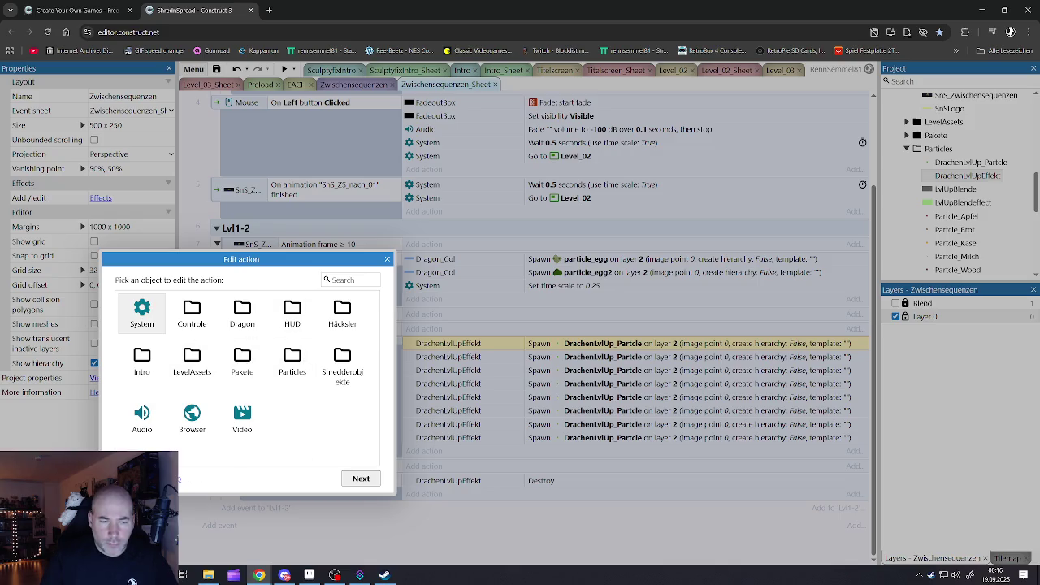
Replace DrachenLvlUpEffekt with Dragon_Col in all eight Spawn actions of event 11
key("Escape")
left_click(461, 439, "shift")
right_click(461, 443)
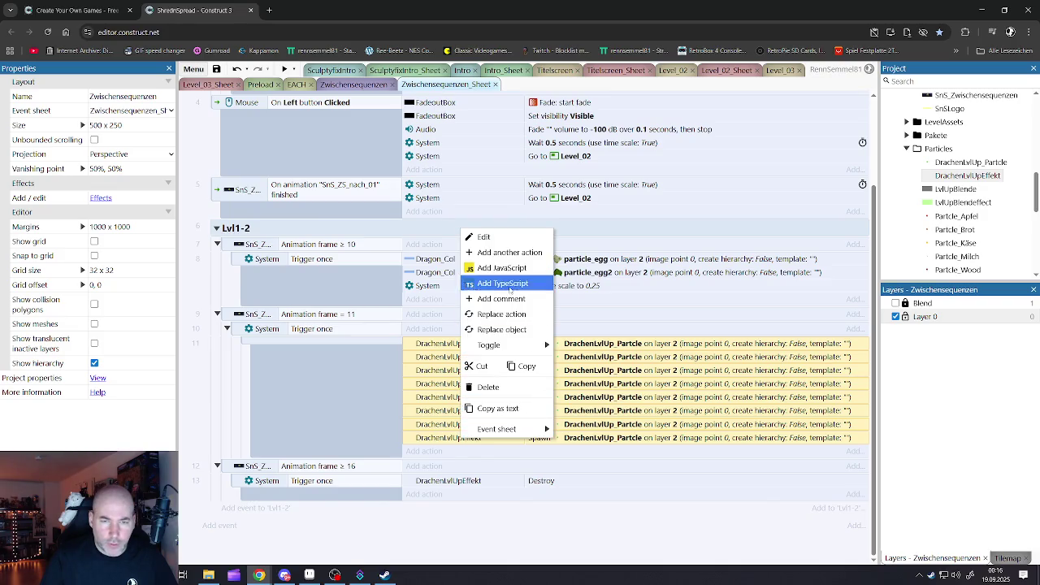
left_click(509, 329)
left_click(316, 290)
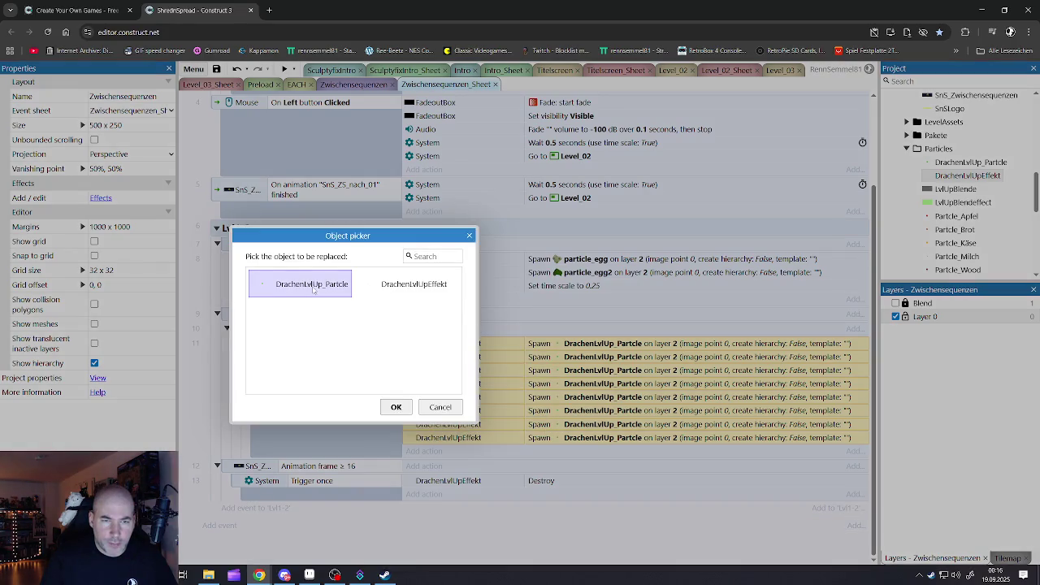
left_click(403, 289)
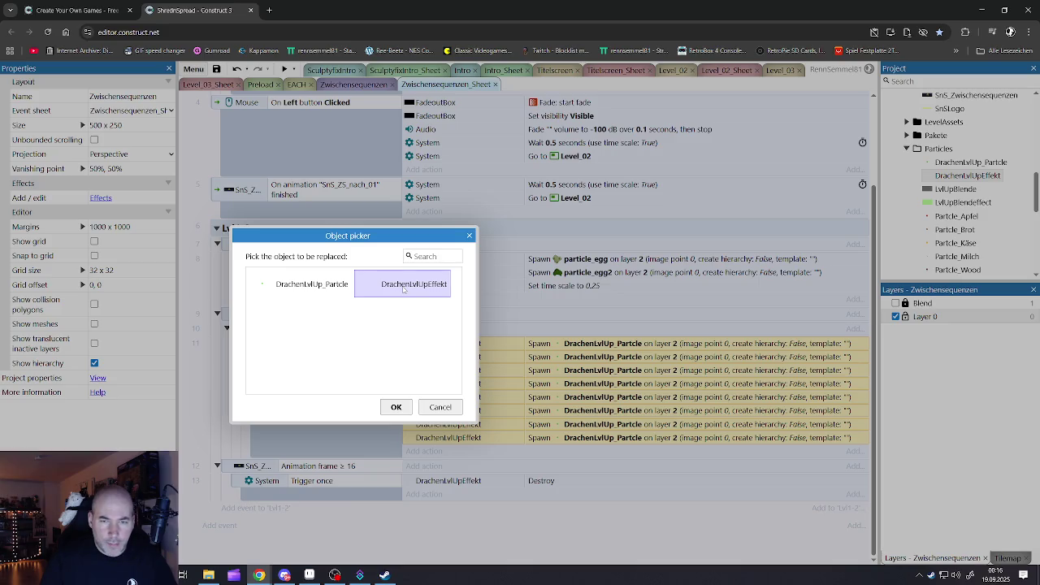
double_click(402, 290)
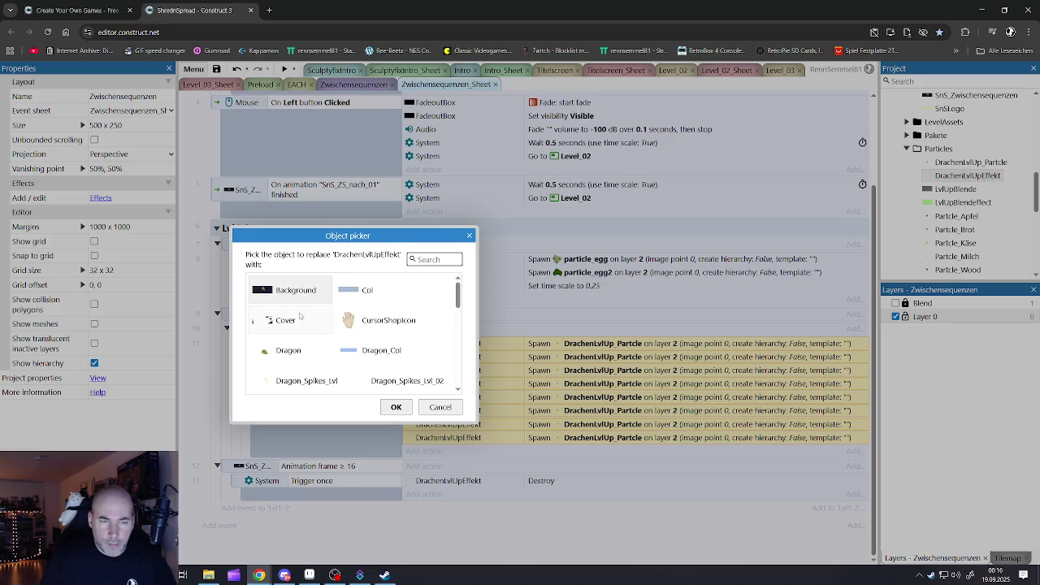
double_click(374, 351)
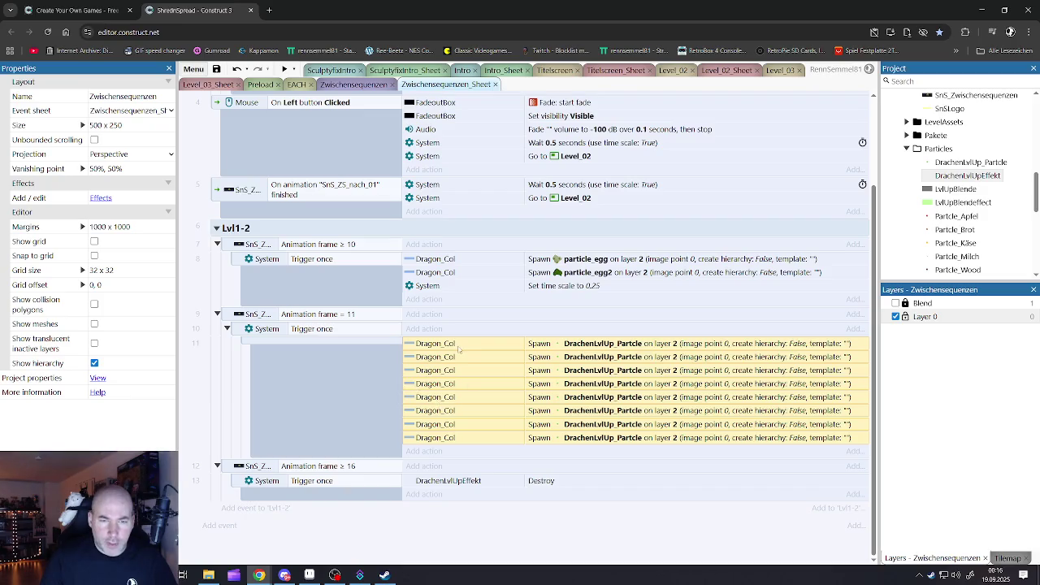
Delete seven Spawn rows, leaving one Dragon_Col spawn of DrachenLvlUp_Partcle
left_click(582, 438)
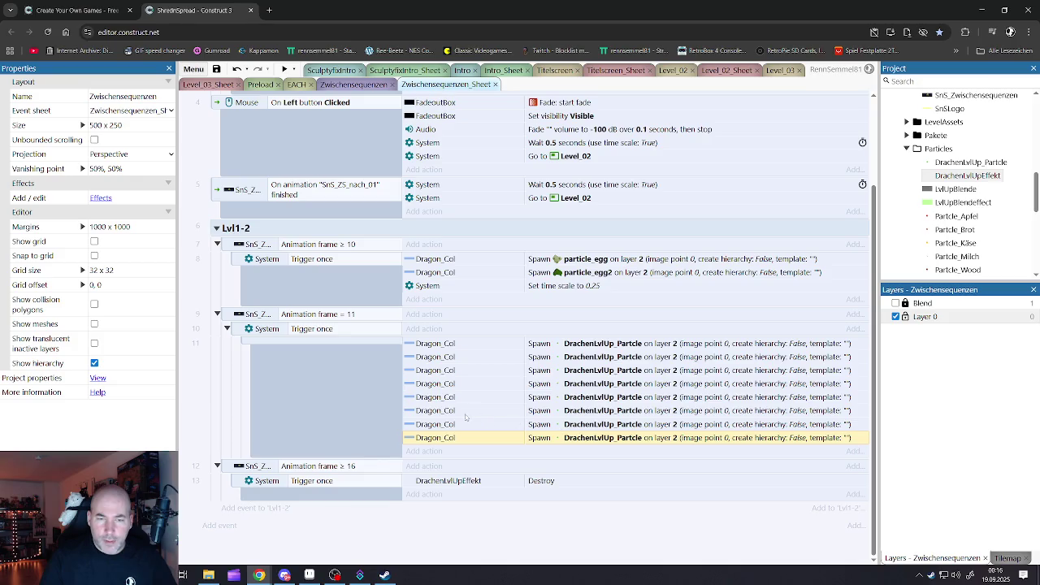
left_click(452, 383)
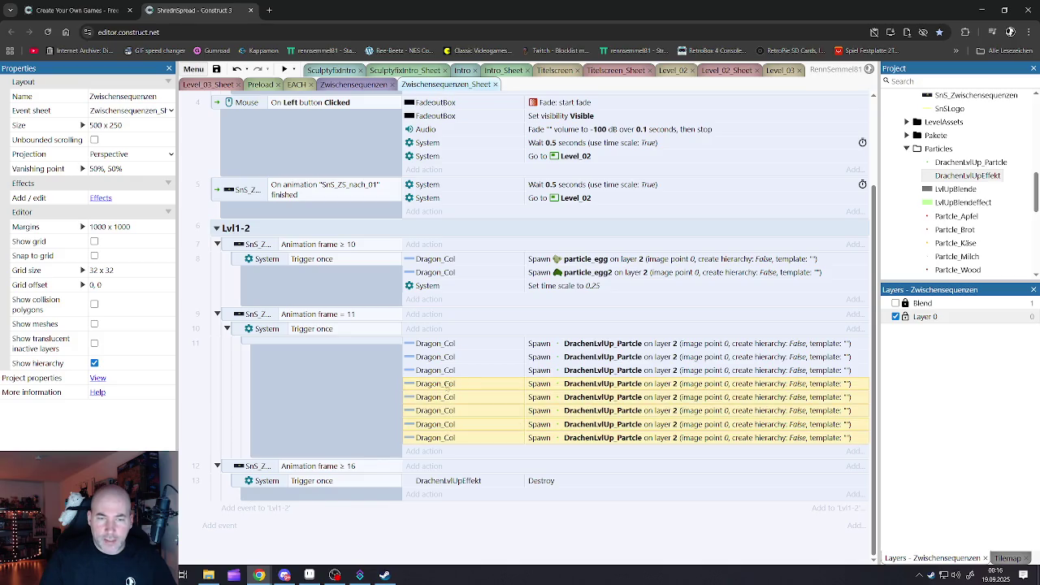
left_click(450, 372)
left_click(446, 438, "shift")
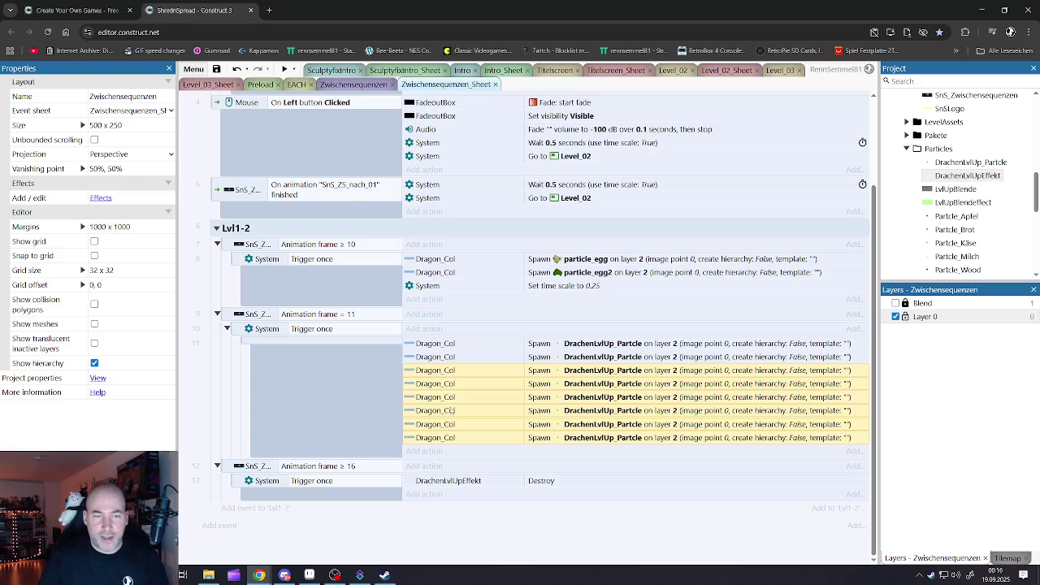
key("Delete")
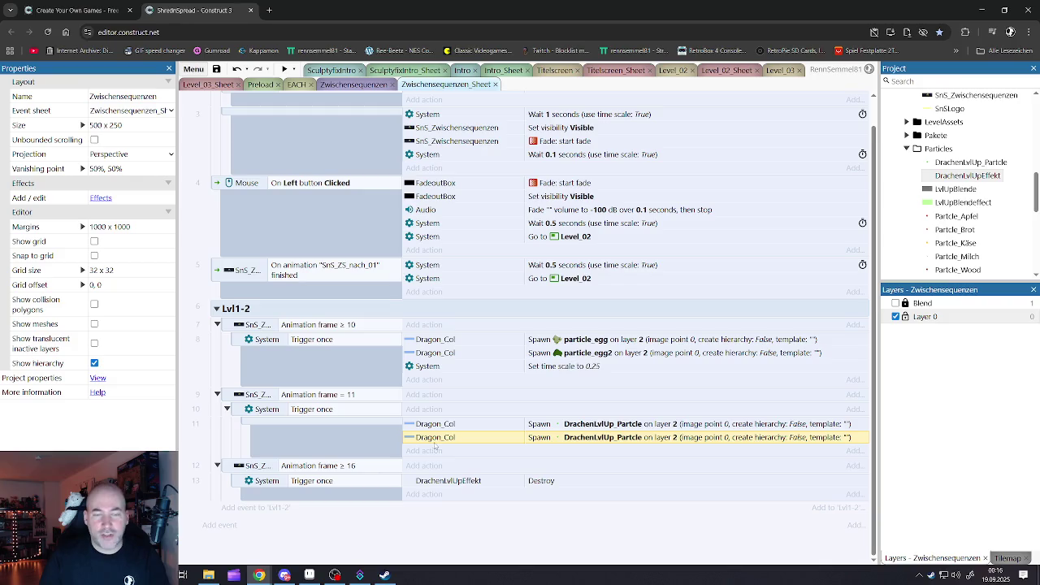
key("Delete")
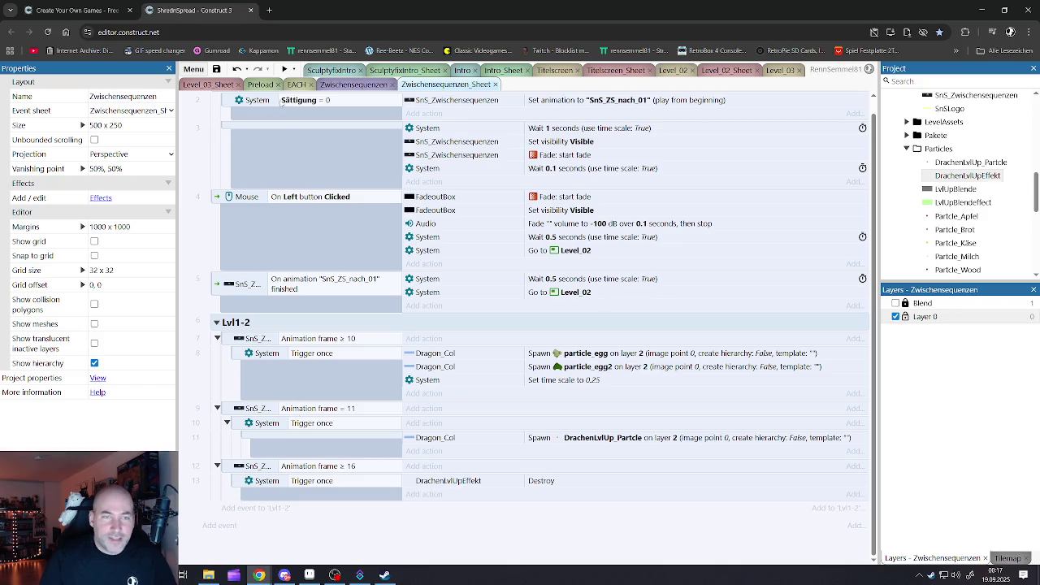
left_click(354, 84)
left_click(285, 70)
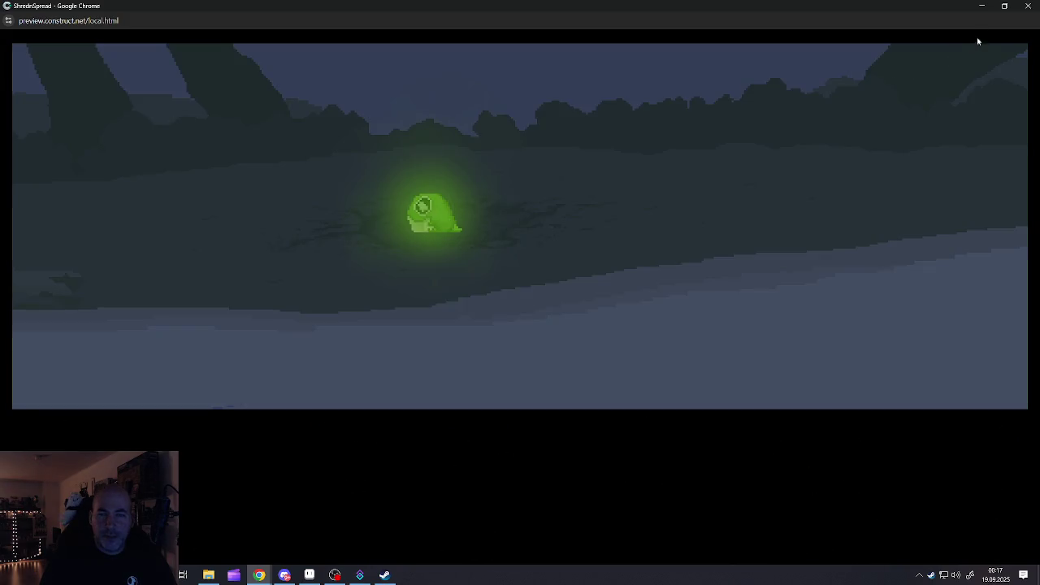
left_click(1029, 6)
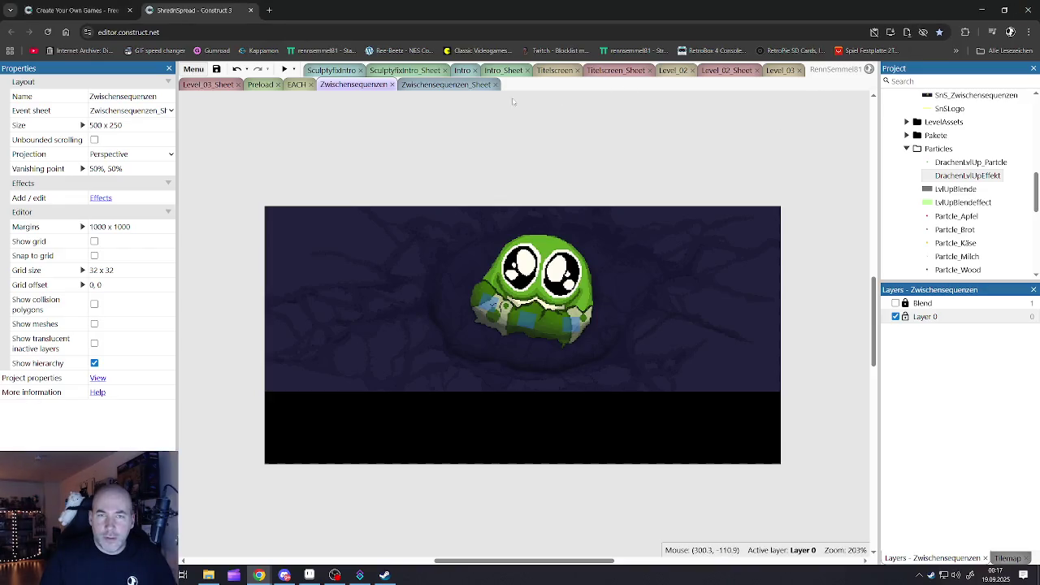
left_click(451, 85)
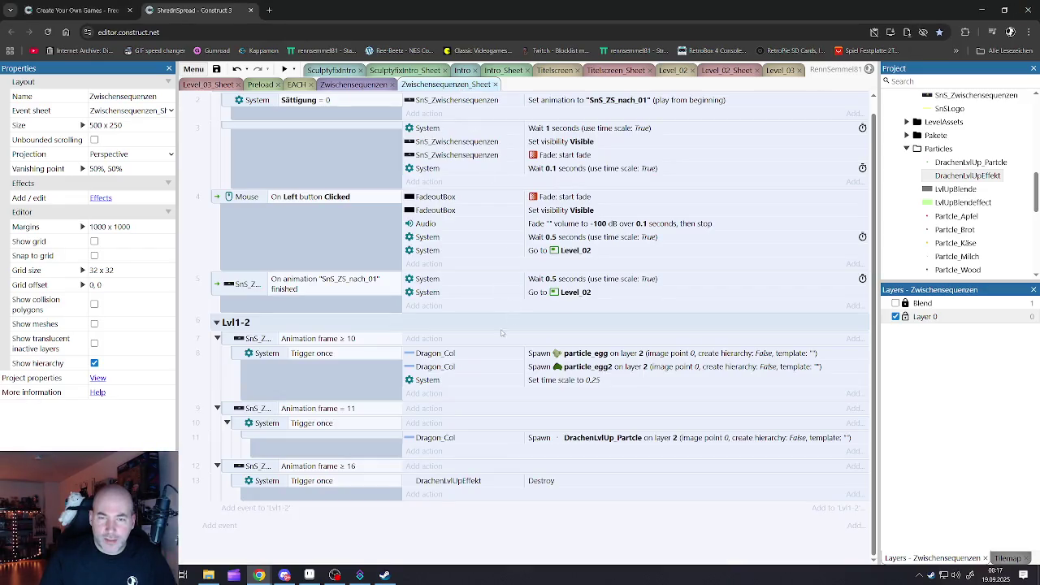
left_click(472, 369)
scroll(454, 380, "up", 1)
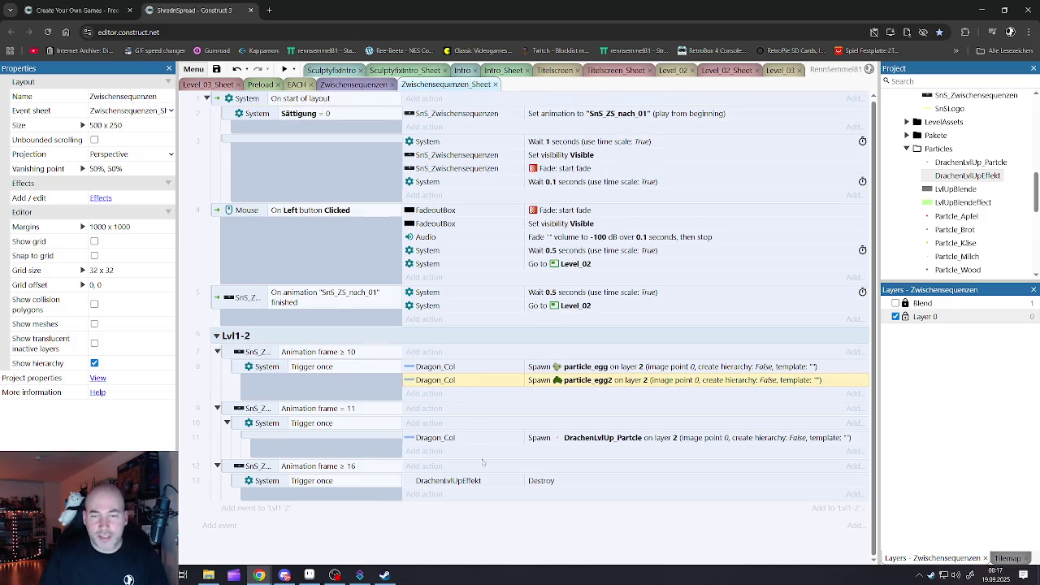
left_click(470, 524)
left_click(284, 69)
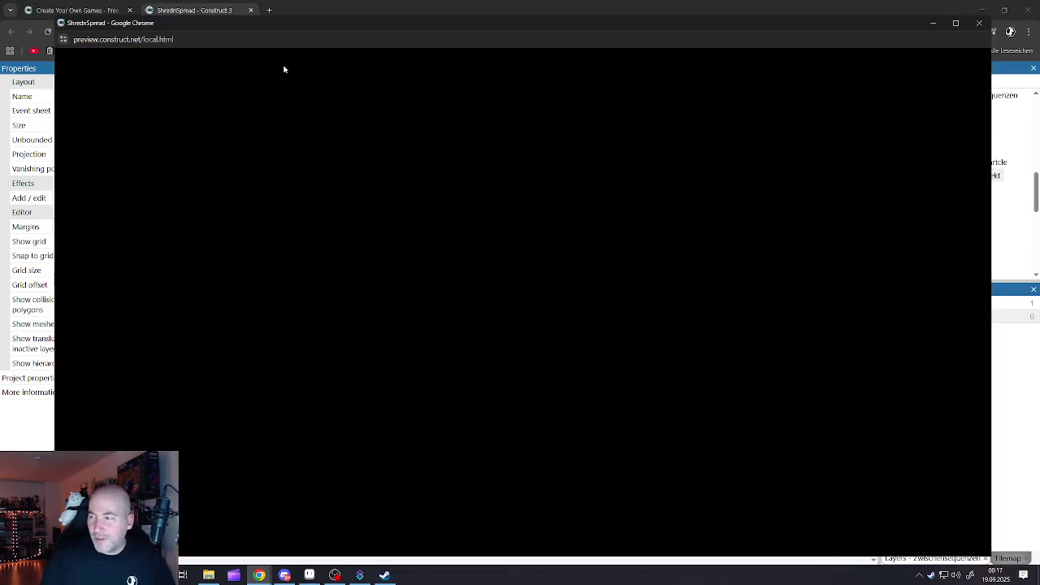
left_click(956, 22)
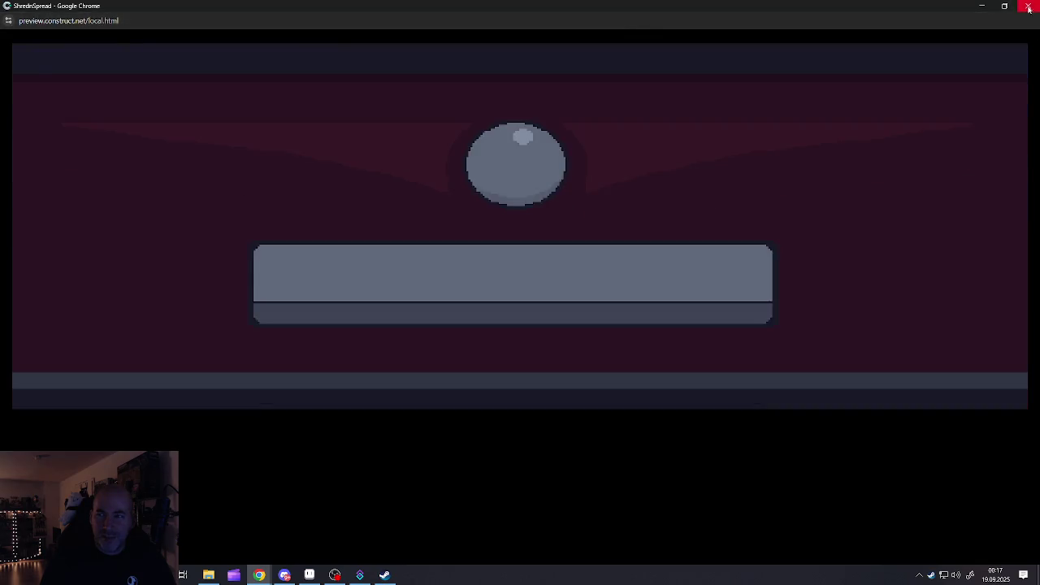
key("alt+F4")
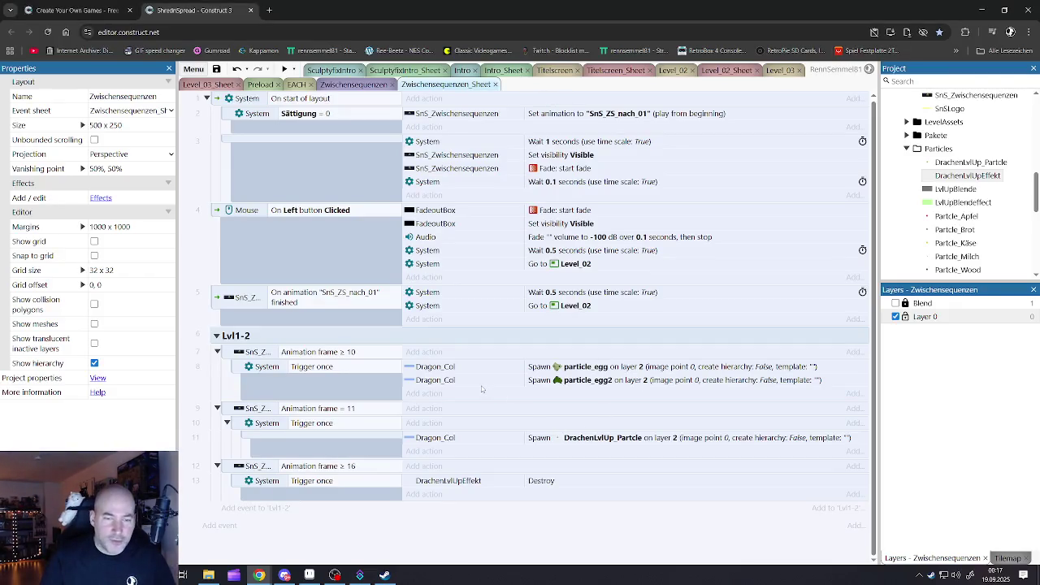
left_click(437, 442)
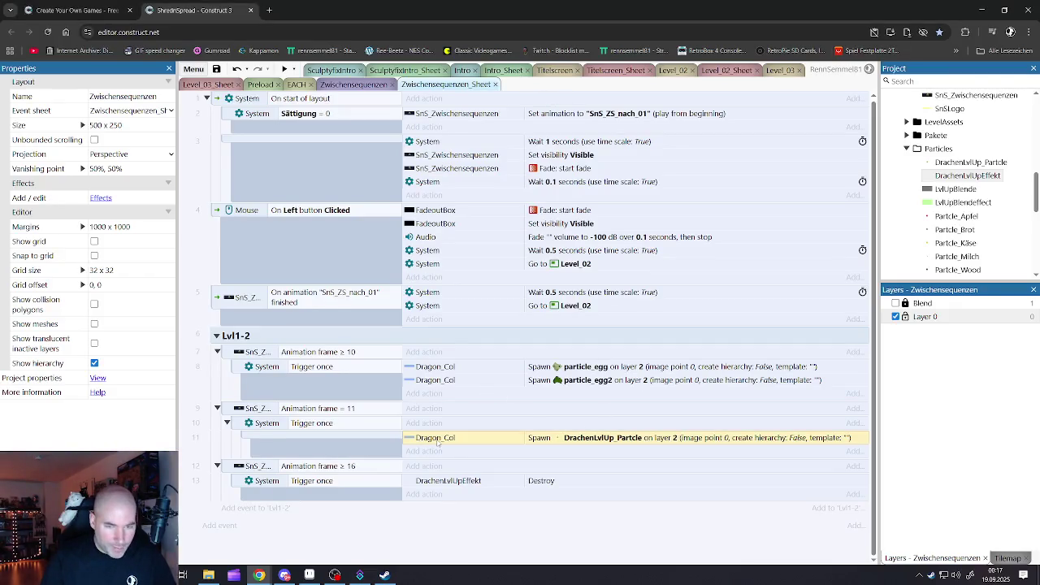
Copy the DrachenLvlUp_Partcle spawn action so event 11 spawns it four times
key("ctrl+c")
key("ctrl+v")
key("ctrl+v")
key("ctrl+v")
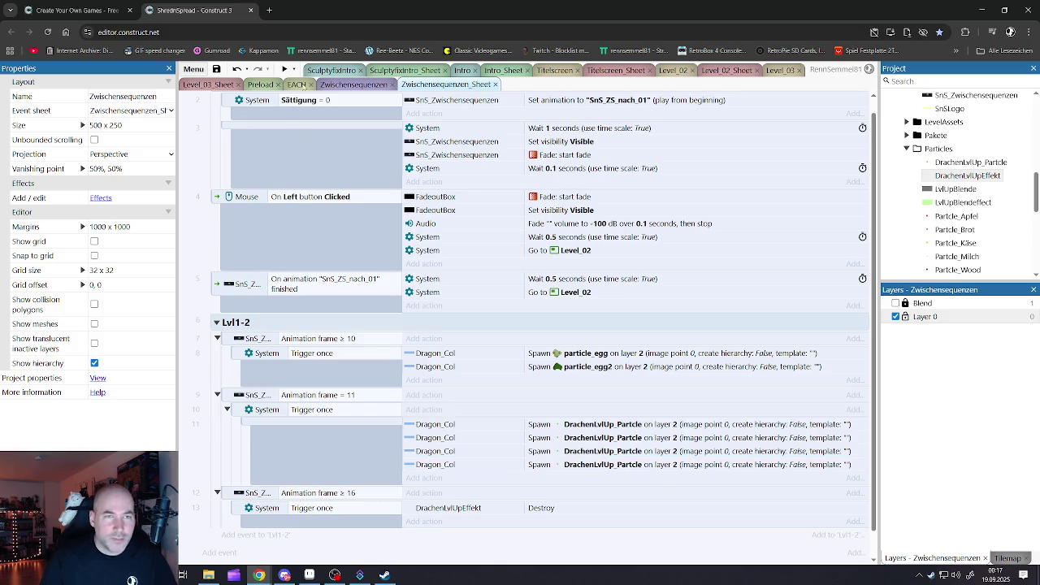
left_click(354, 84)
Preview the intro cutscene full screen, then return to the Zwischensequenzen_Sheet events
left_click(285, 69)
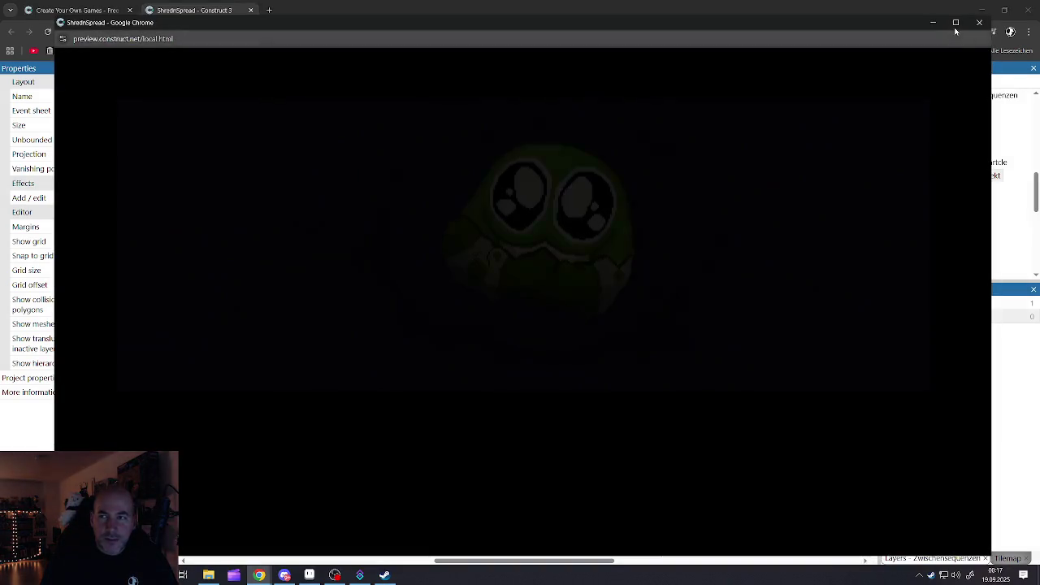
left_click(956, 28)
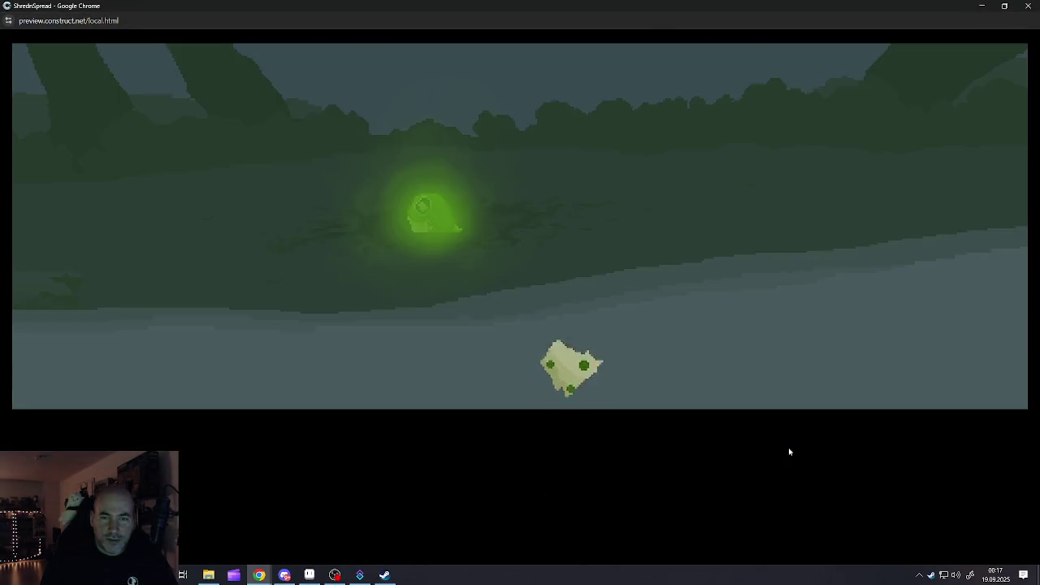
key("ctrl+w")
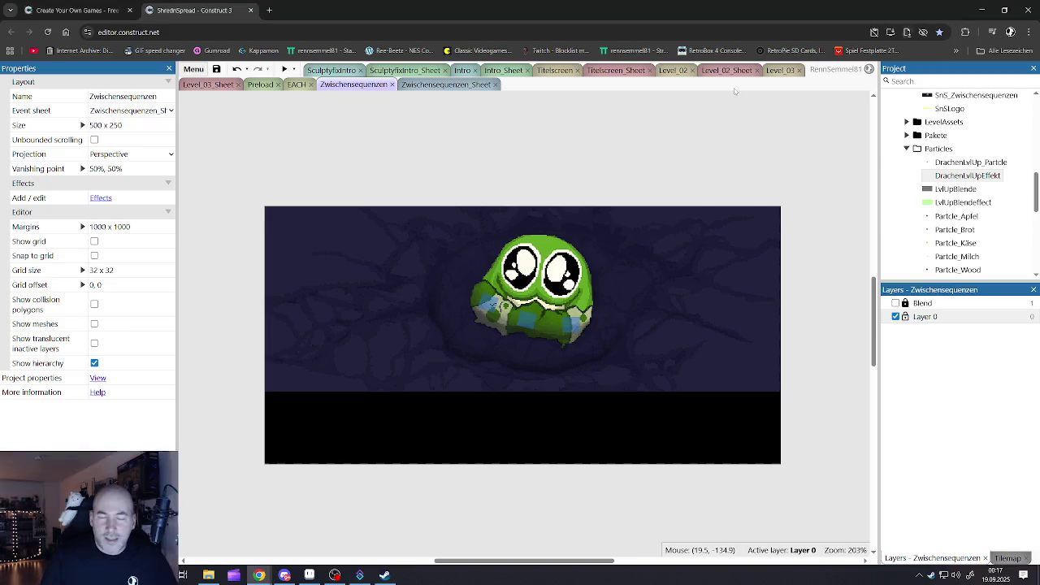
left_click(443, 86)
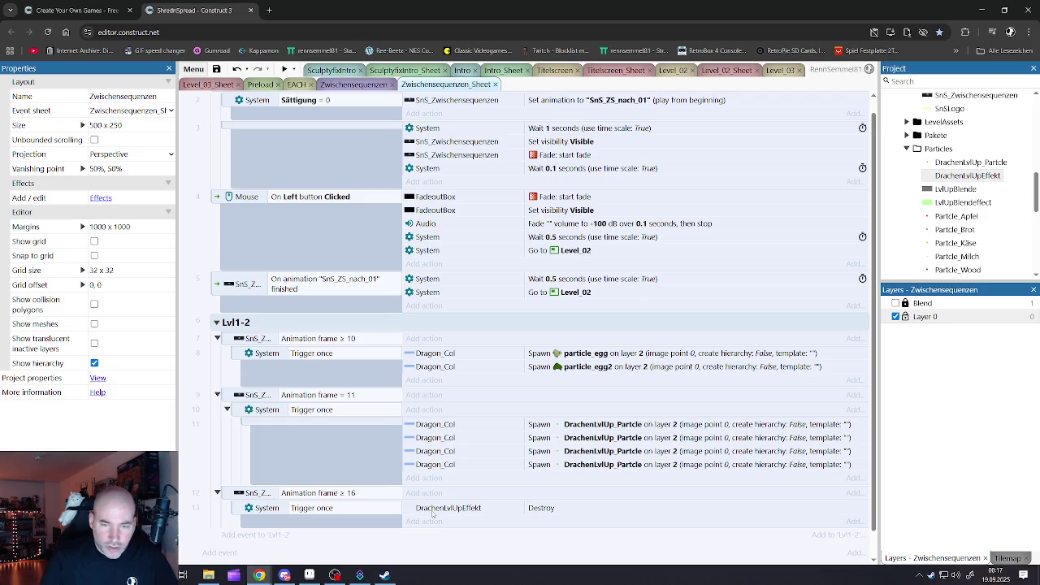
left_click(231, 499)
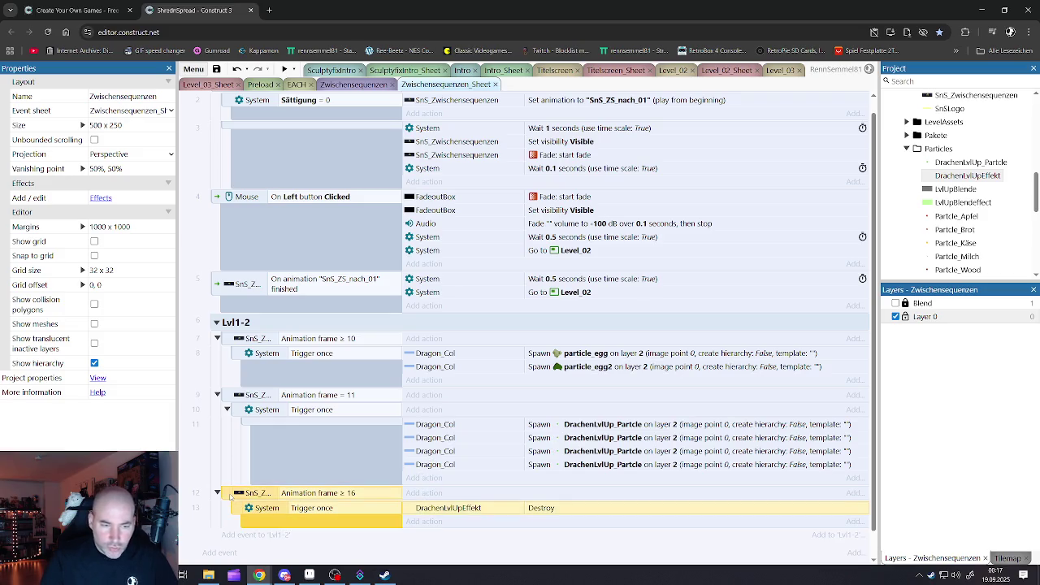
Delete event 12, which destroys DrachenLvlUpEffekt, then review the frame-11 condition and spawn actions
key("Delete")
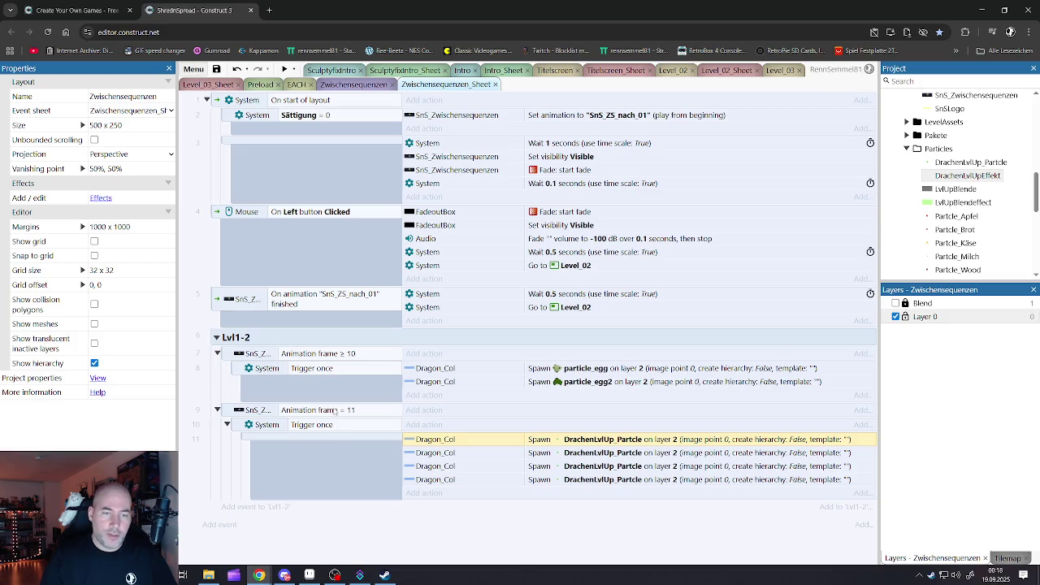
double_click(382, 403)
key("Escape")
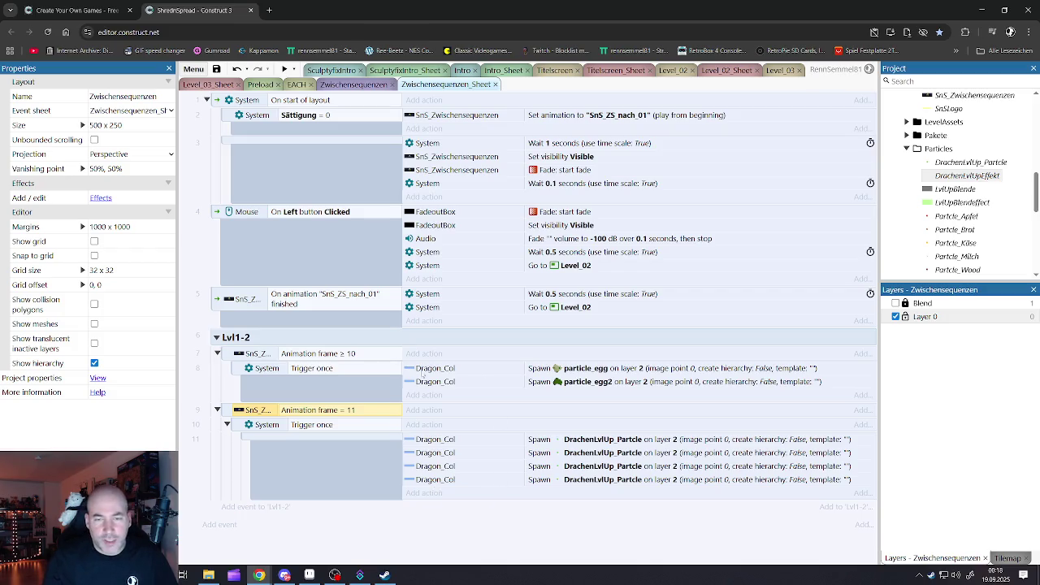
left_click(436, 441)
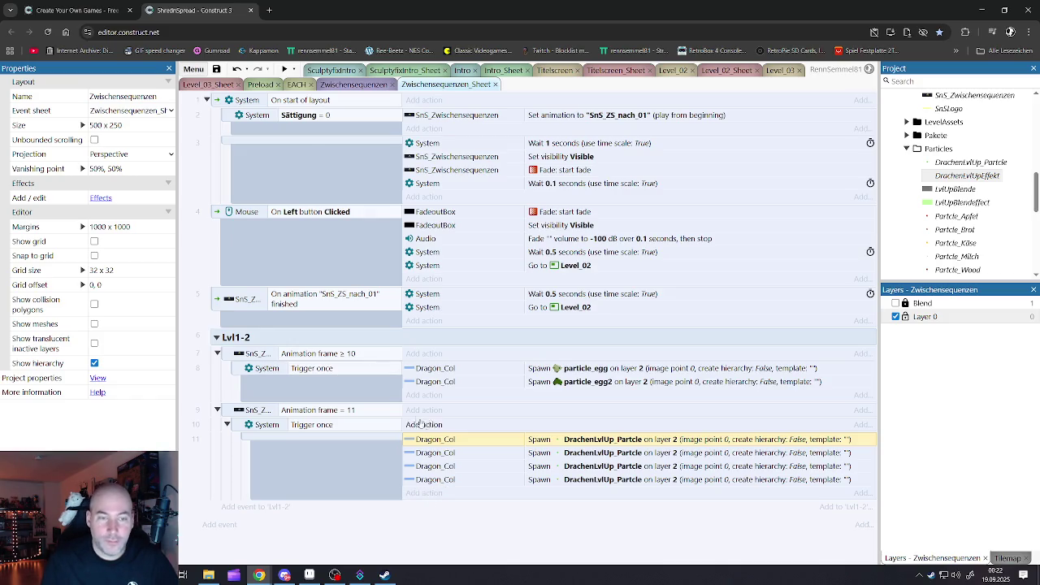
Launch the game preview and let it play through to the spotted egg and food basket
left_click(285, 70)
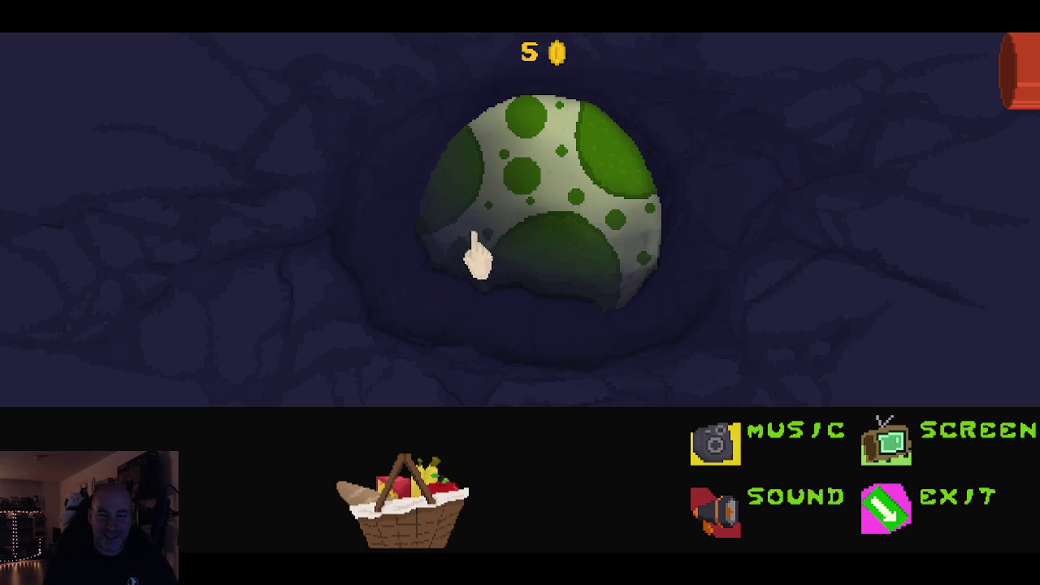
Open the basket, throw out the bread, cheese, banana and apple, and hatch the egg
left_click(415, 492)
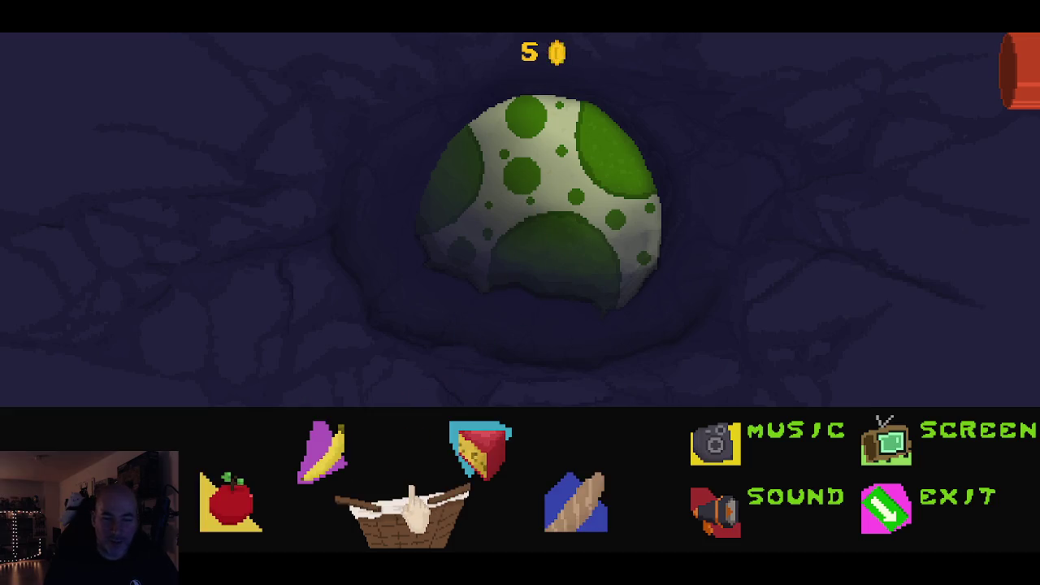
left_click(578, 504)
left_click(481, 451)
left_click(324, 453)
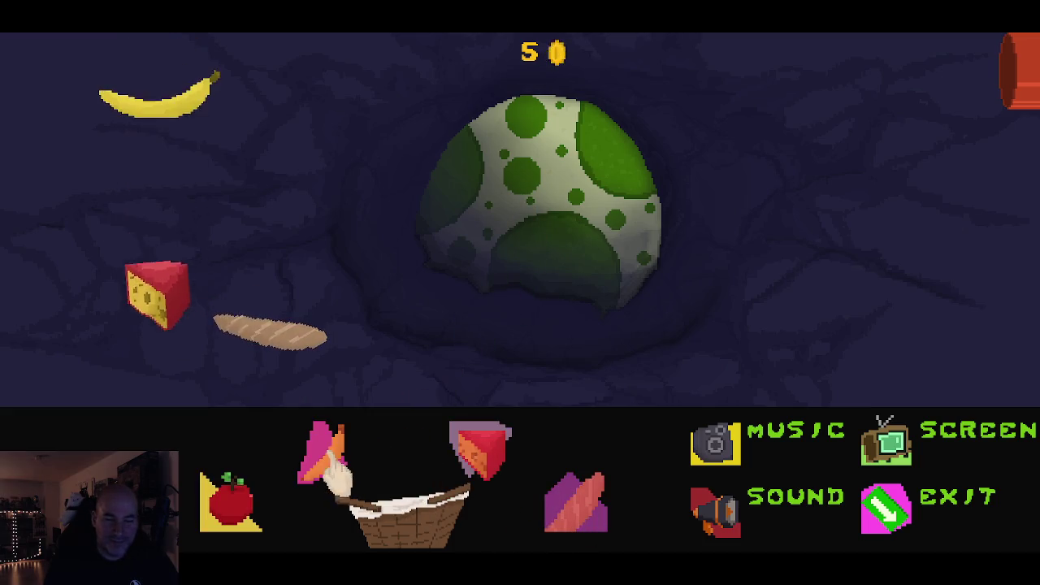
left_click(231, 500)
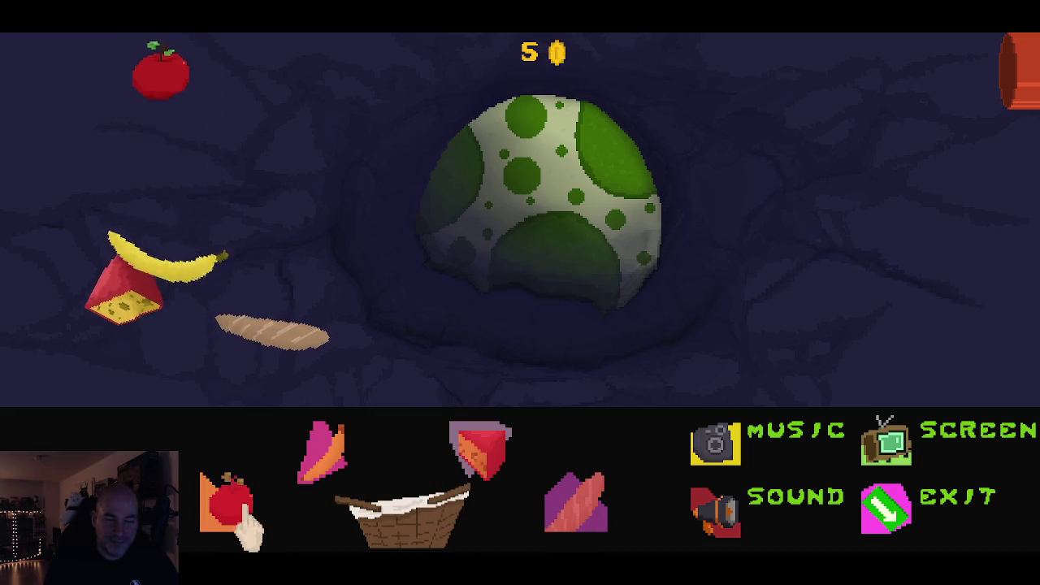
left_click(529, 271)
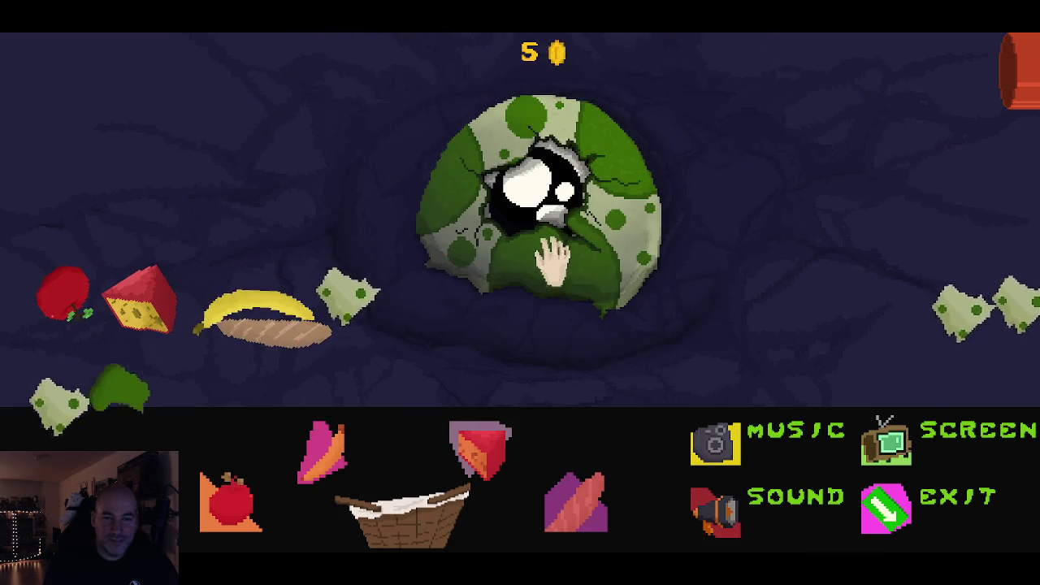
left_click(544, 199)
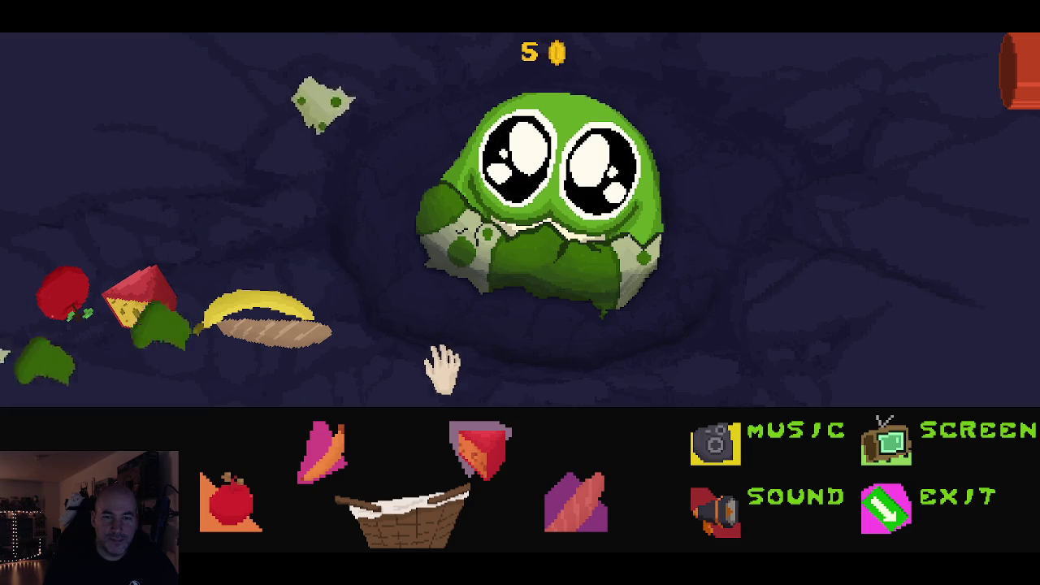
Feed the banana, bread, cheese and apple to the hatched creature
left_click_drag(271, 309, 550, 203)
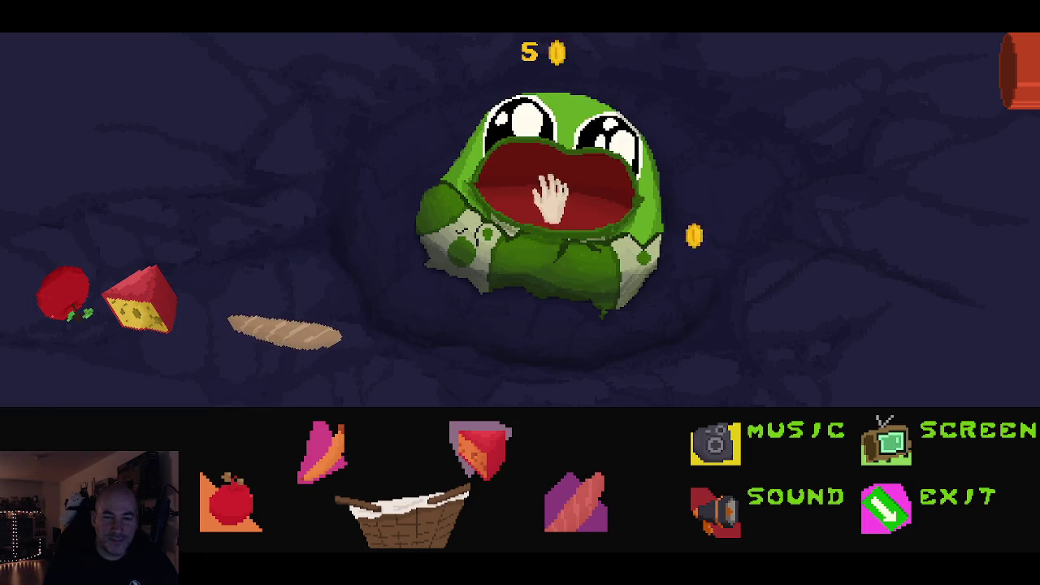
mouse_move(297, 332)
left_mouse_down()
mouse_move(453, 271)
mouse_move(564, 186)
left_mouse_up()
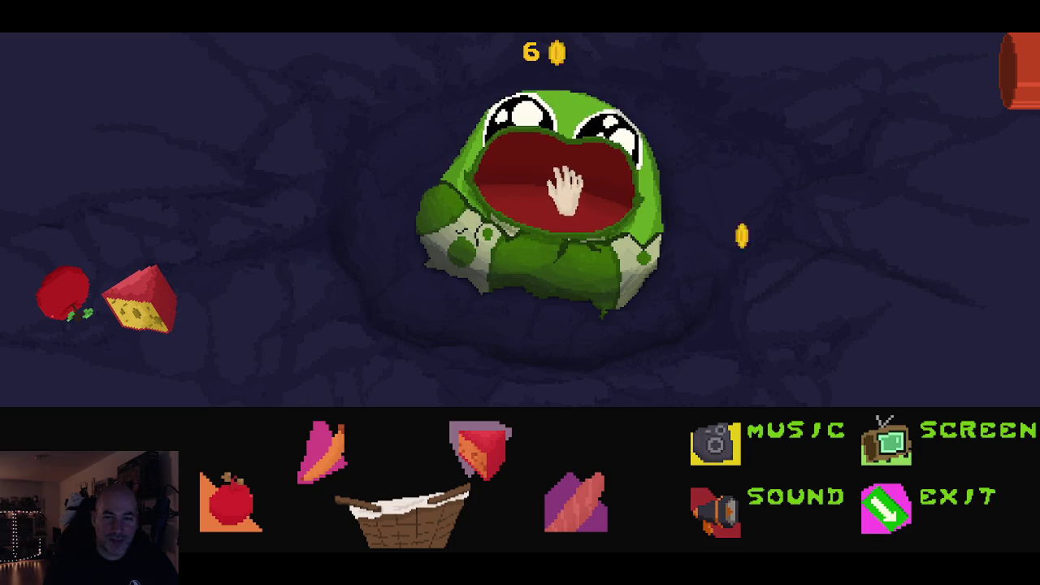
mouse_move(142, 301)
left_mouse_down()
mouse_move(483, 220)
mouse_move(569, 187)
left_mouse_up()
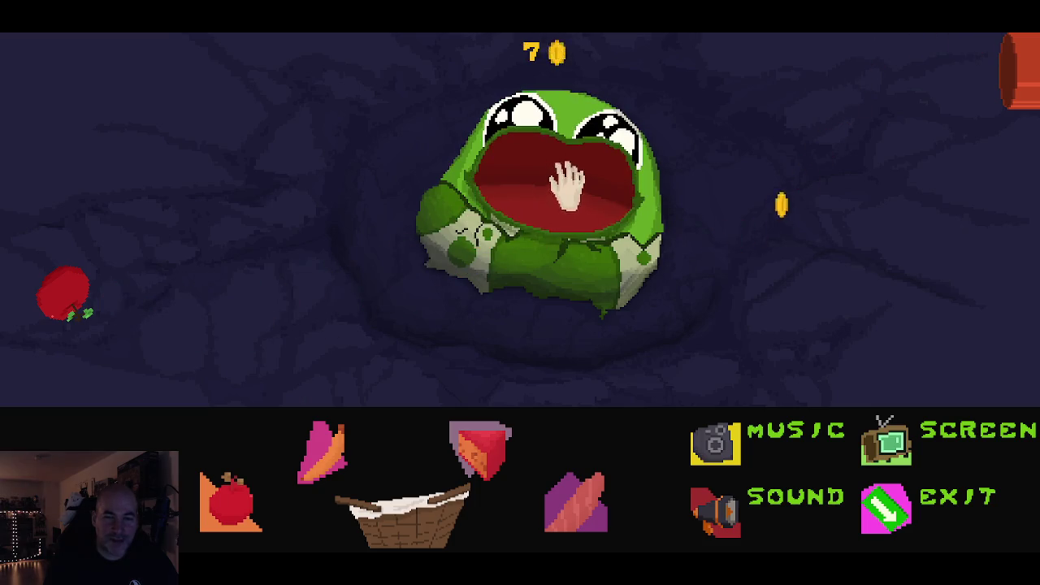
mouse_move(71, 294)
left_mouse_down()
mouse_move(529, 223)
mouse_move(569, 195)
left_mouse_up()
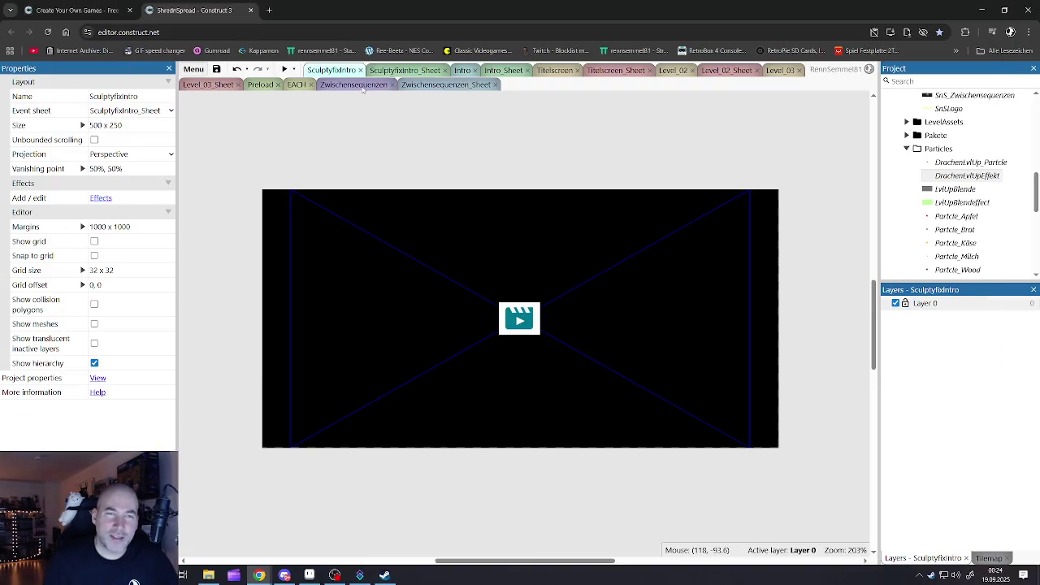
Open the Zwischensequenzen layout and select the cutscene sprite to inspect its properties
left_click(369, 88)
left_click(413, 88)
left_click(357, 85)
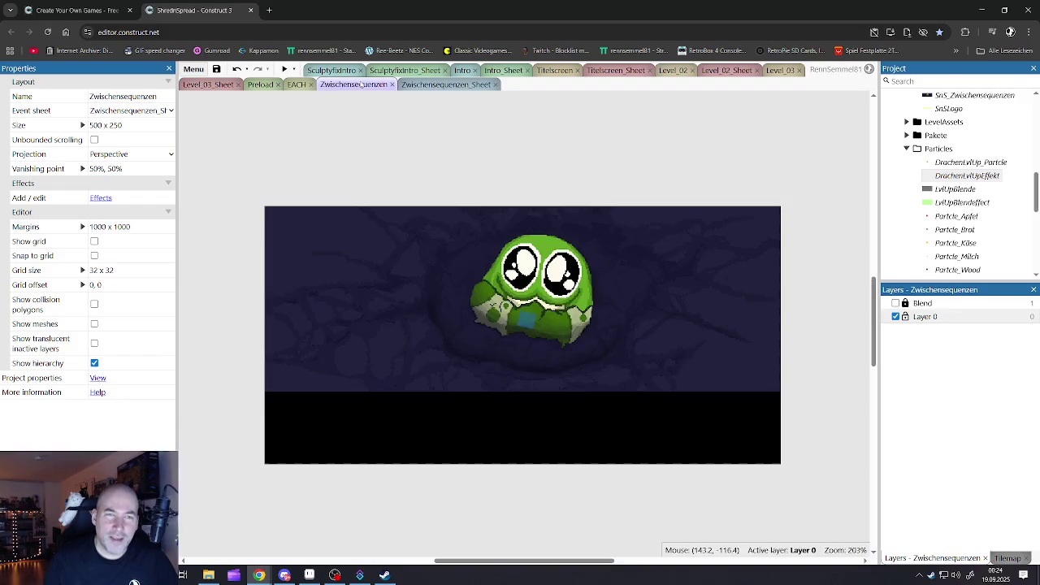
left_click(499, 288)
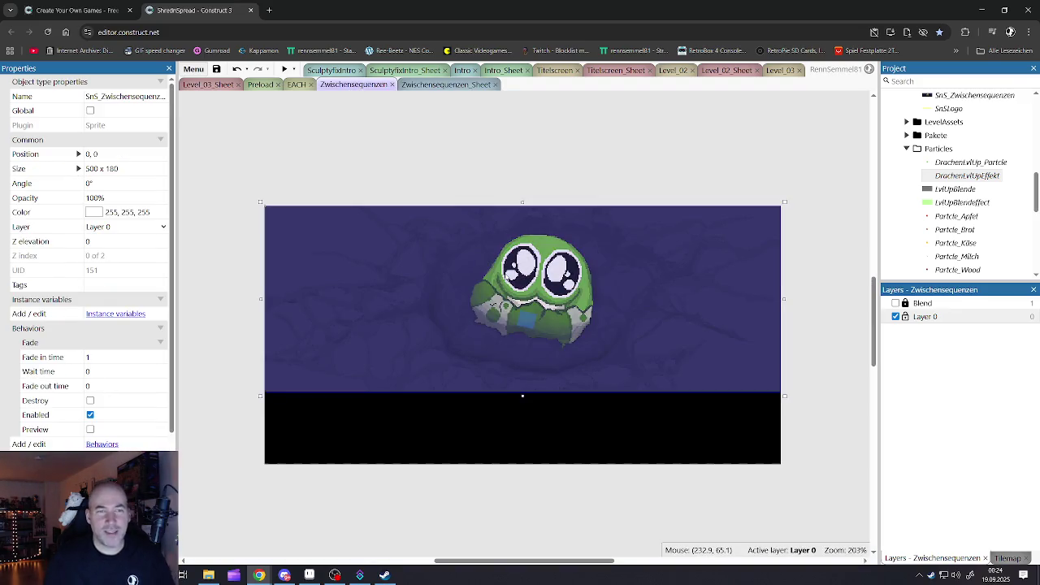
Glance at the EACH, Titelscreen_Sheet and Level_02 tabs, then open the SnS_Zwischensequenzen animation frames
left_click(297, 86)
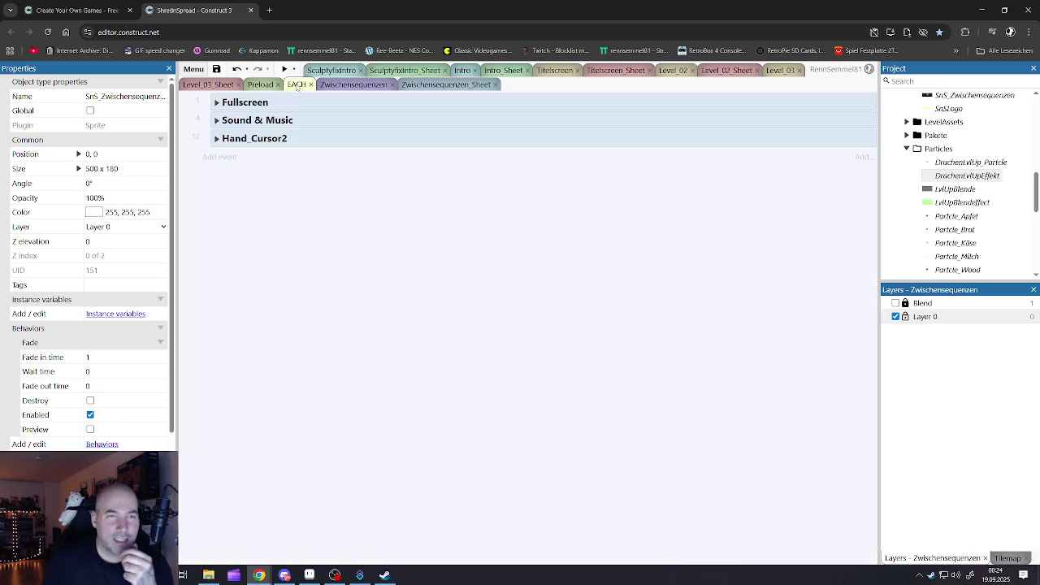
left_click(624, 70)
left_click(675, 70)
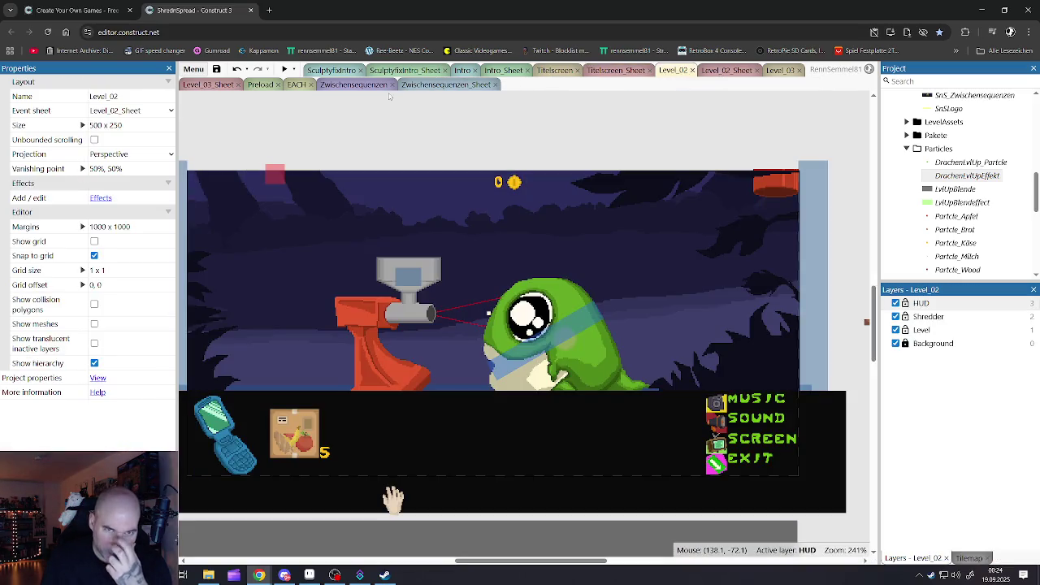
left_click(417, 86)
left_click(355, 86)
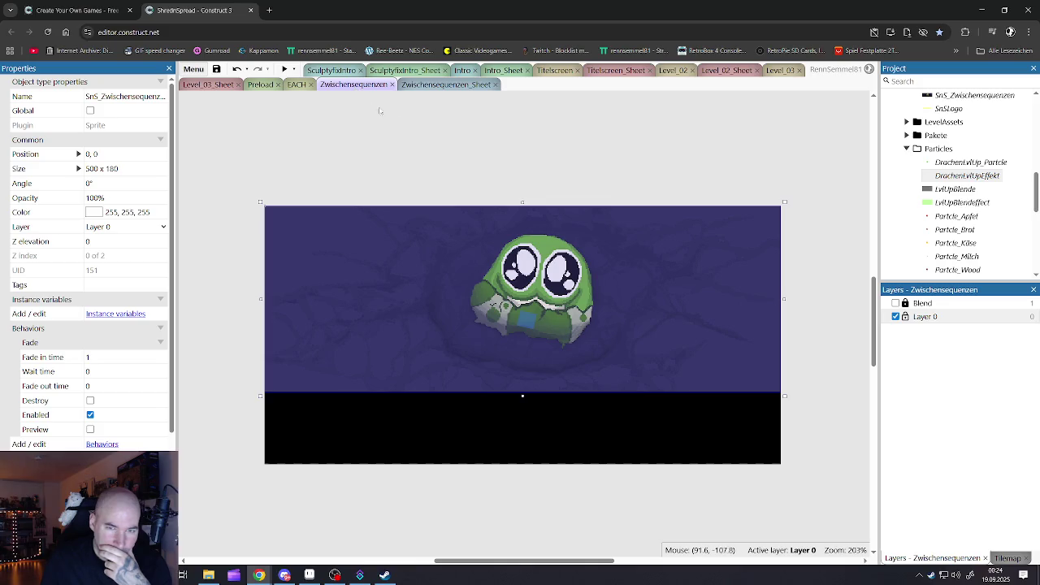
double_click(501, 224)
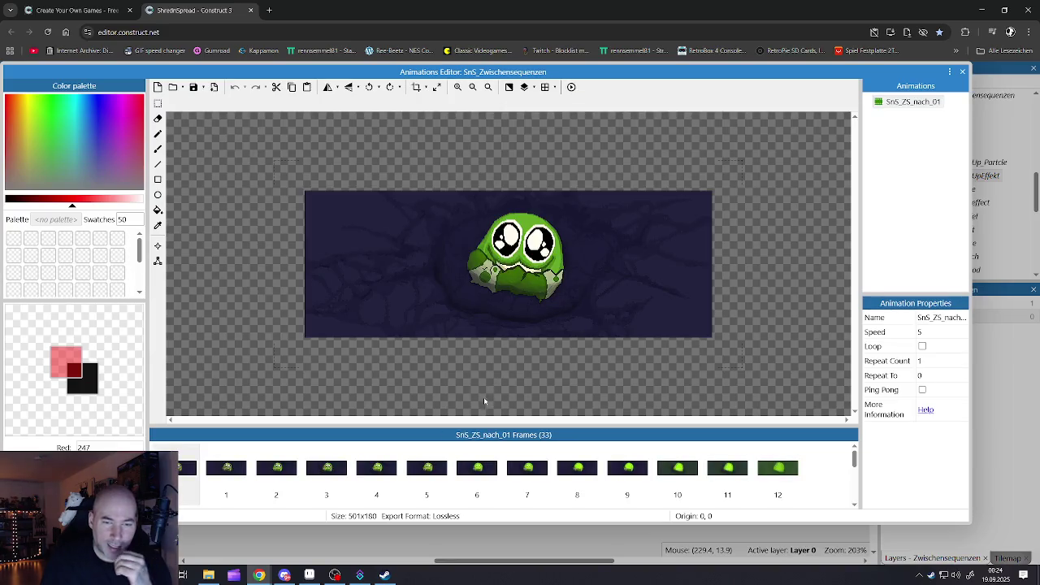
mouse_move(466, 424)
left_mouse_down()
mouse_move(480, 392)
mouse_move(495, 244)
left_mouse_up()
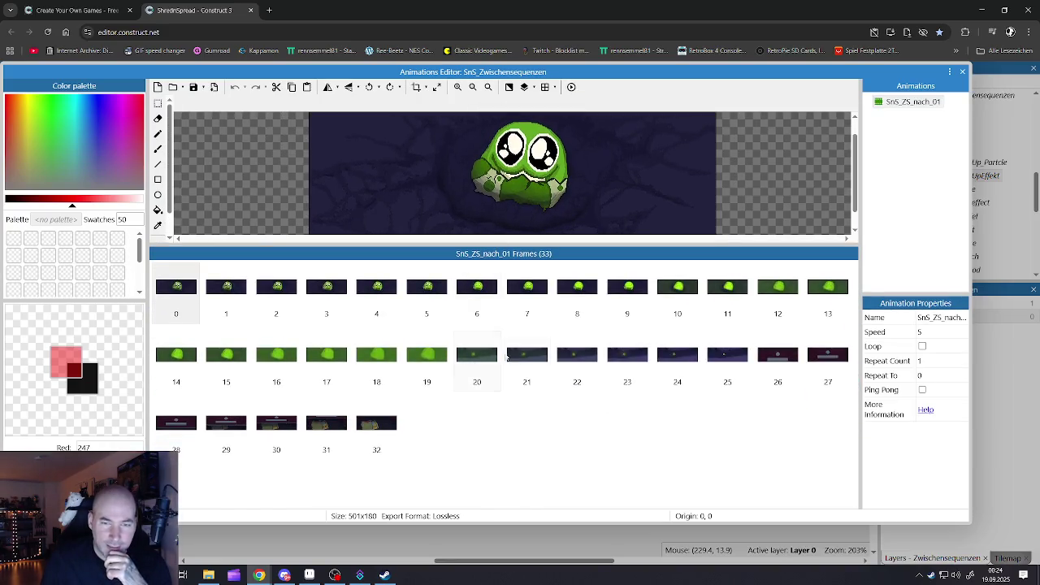
left_click(499, 358)
left_click(528, 357)
left_click(578, 357)
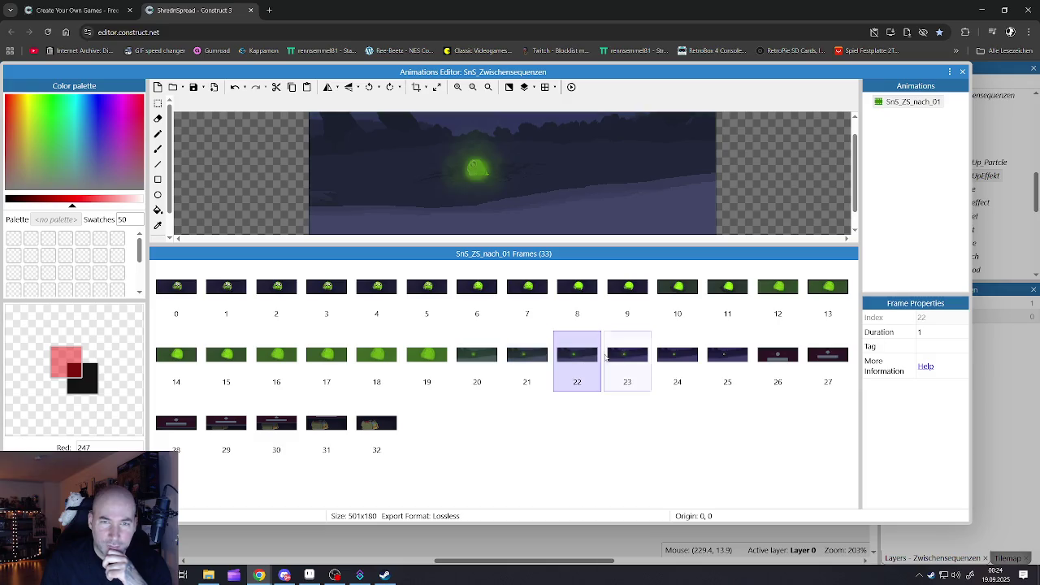
left_click(612, 358)
left_click(678, 359)
left_click(725, 360)
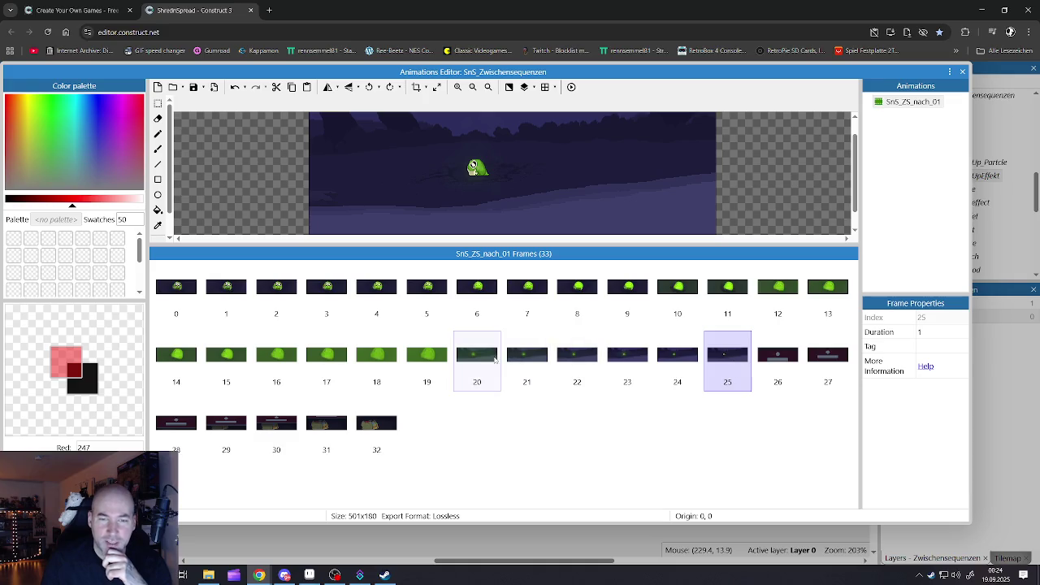
left_click(495, 360)
left_click(523, 360)
left_click(475, 354)
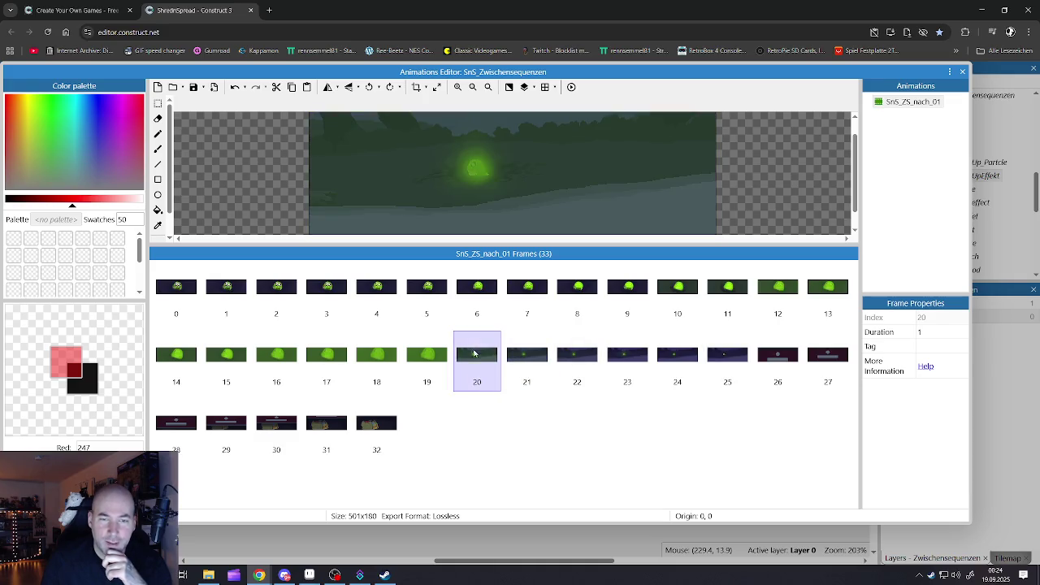
left_click(520, 362)
left_click(578, 362)
left_click(626, 361)
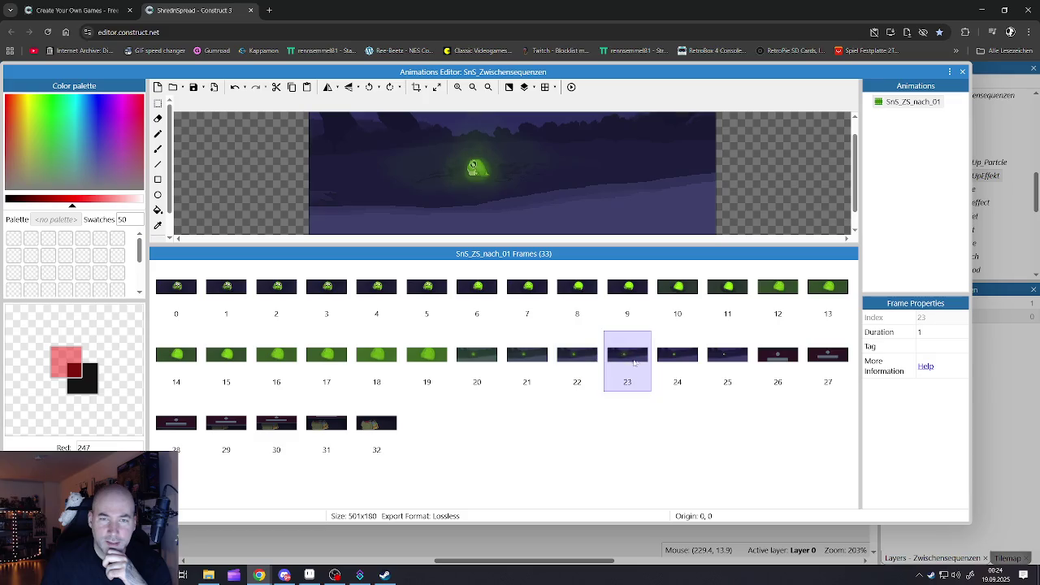
left_click(671, 363)
left_click(729, 367)
left_click(378, 360)
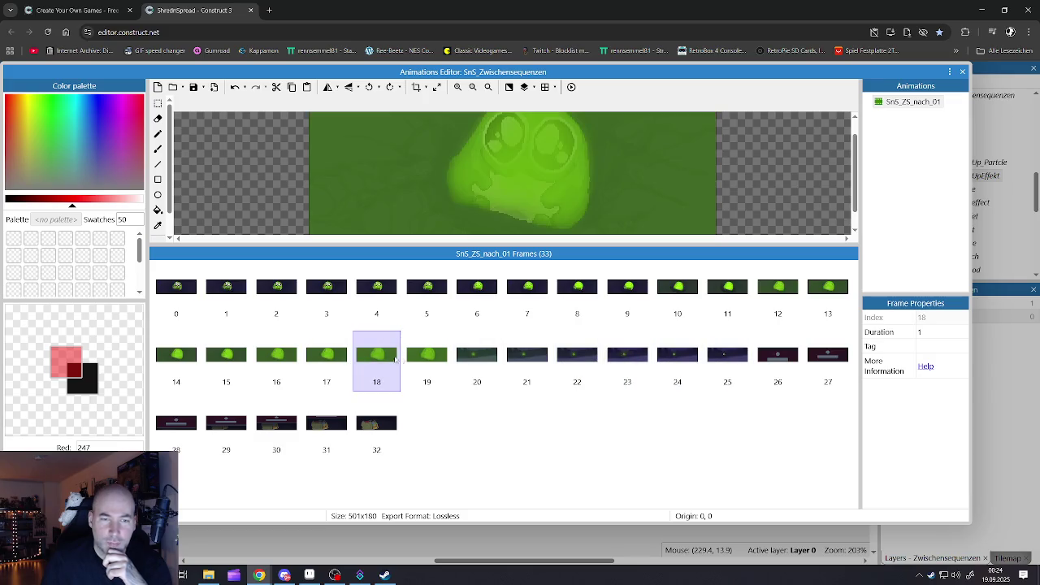
left_click(421, 360)
left_click(486, 356)
right_click(487, 355)
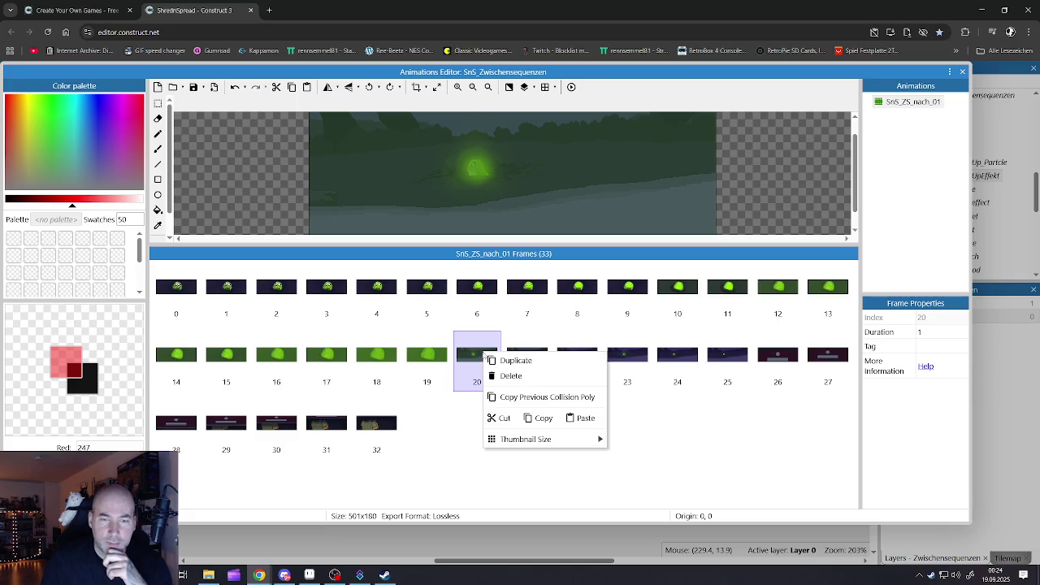
Duplicate frames 20, 22, 24 and 26 of the SnS_ZS_nach_01 animation
left_click(514, 361)
right_click(582, 362)
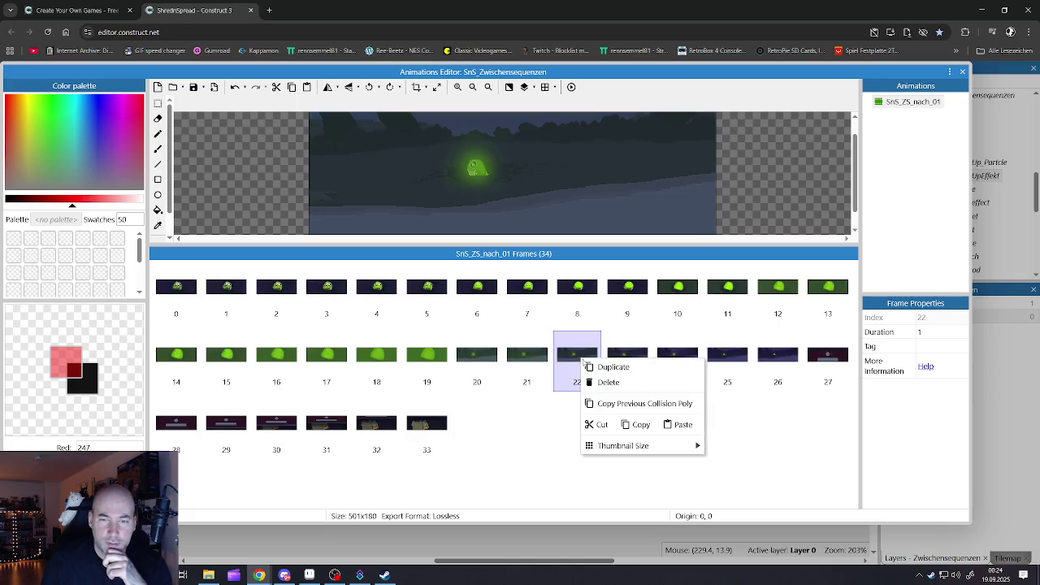
left_click(611, 365)
right_click(679, 358)
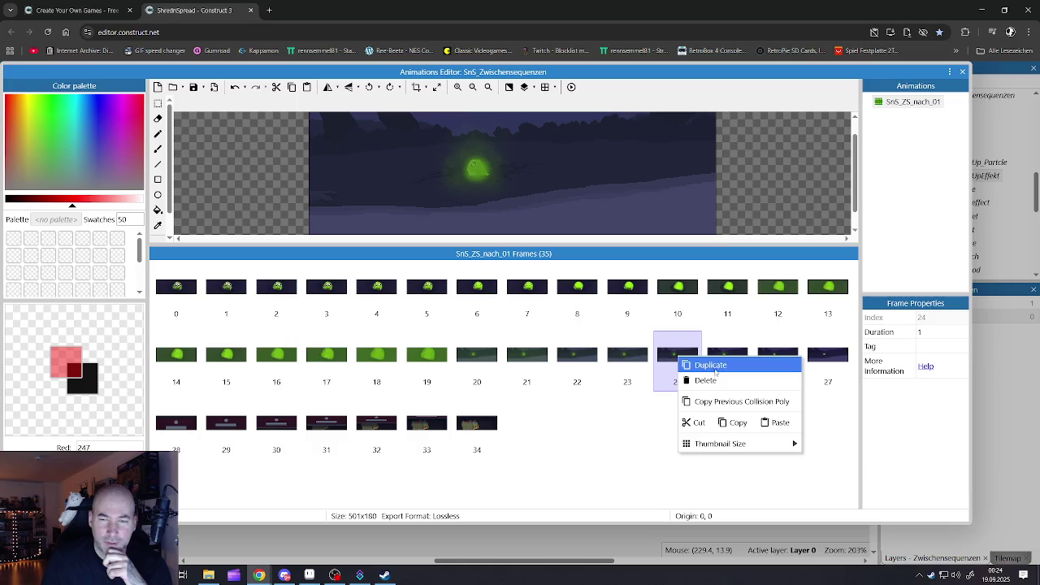
left_click(715, 368)
right_click(774, 358)
left_click(792, 368)
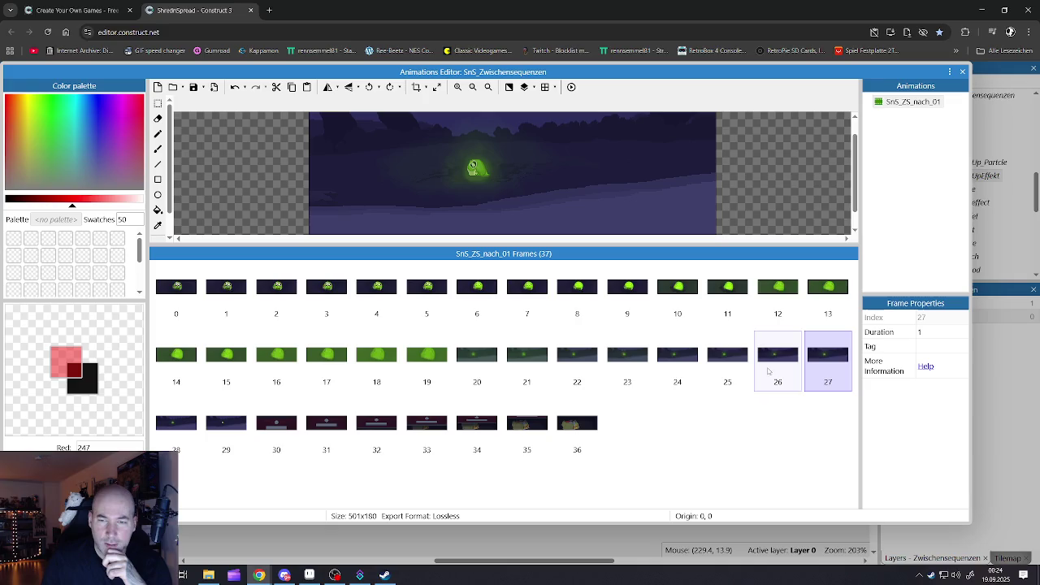
Duplicate frames 28 and 30, bringing the animation to 39 frames, and close the editor
left_click(788, 365)
left_click(822, 362)
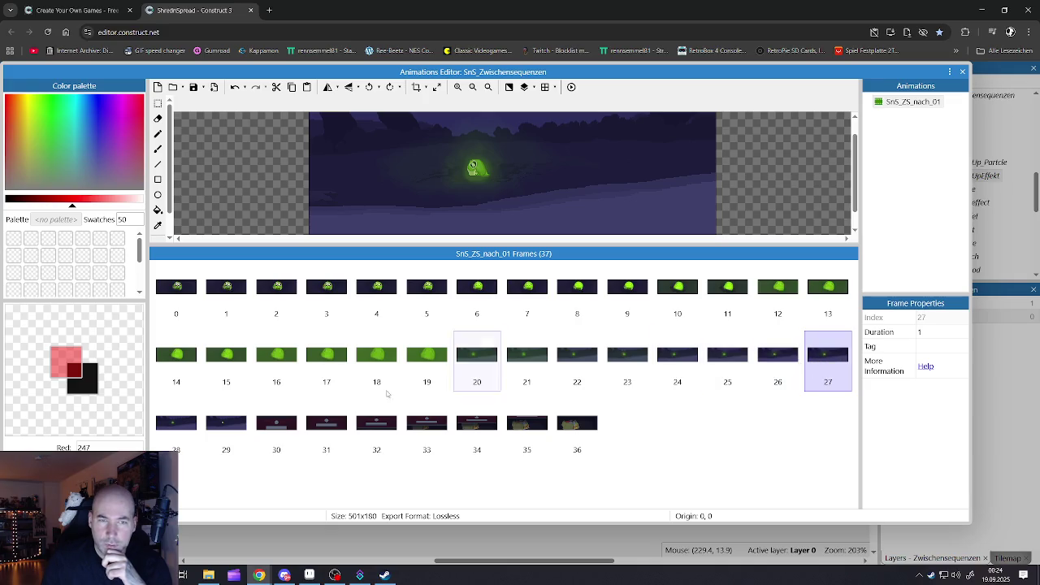
left_click(176, 430)
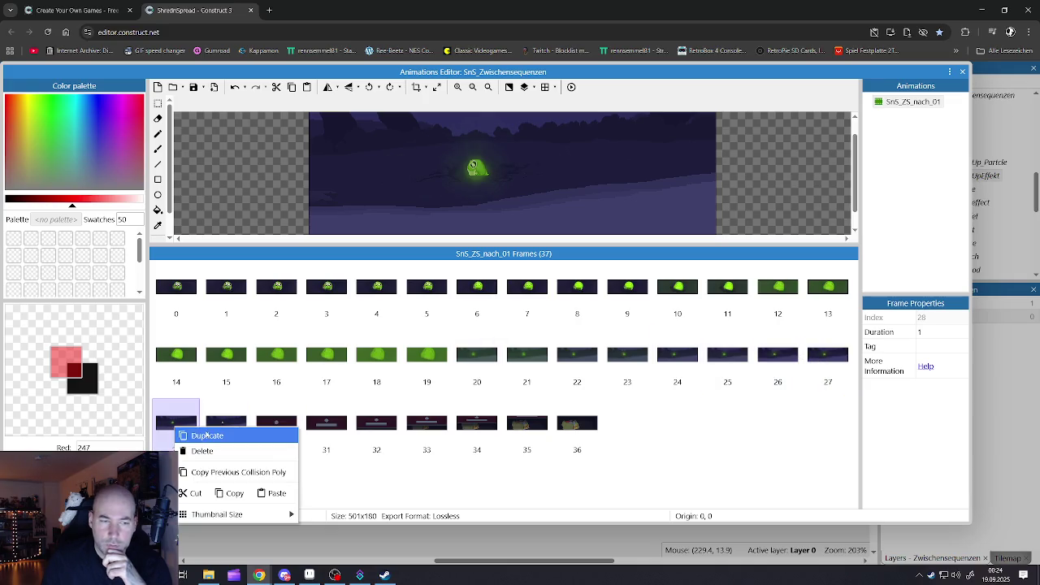
left_click(206, 437)
left_click(264, 427)
right_click(264, 427)
left_click(319, 438)
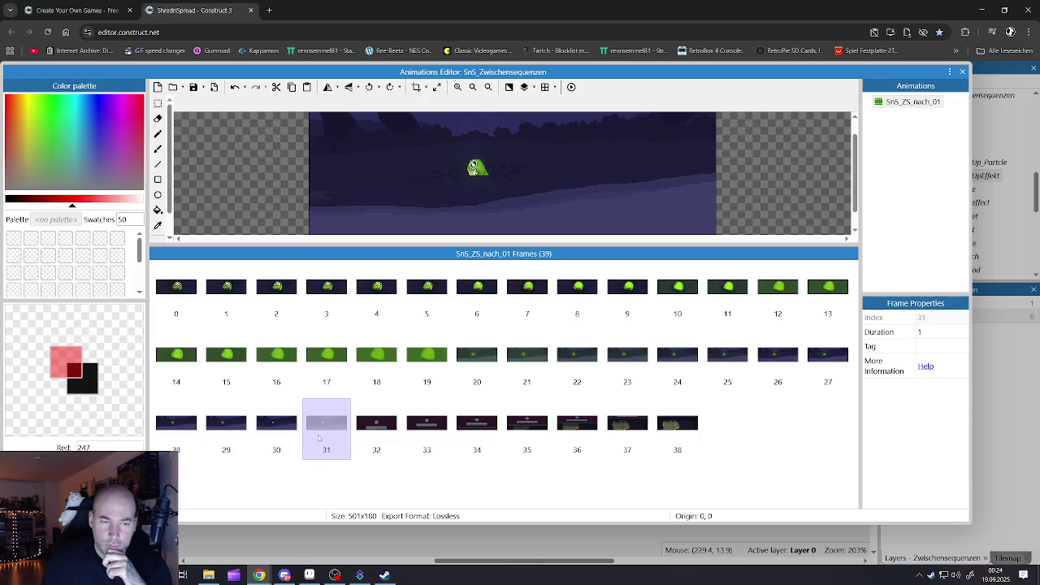
left_click(962, 72)
Deselect the sprite, save the ShrednSpread project, and move to the SculptyfixIntro layout
left_click(487, 120)
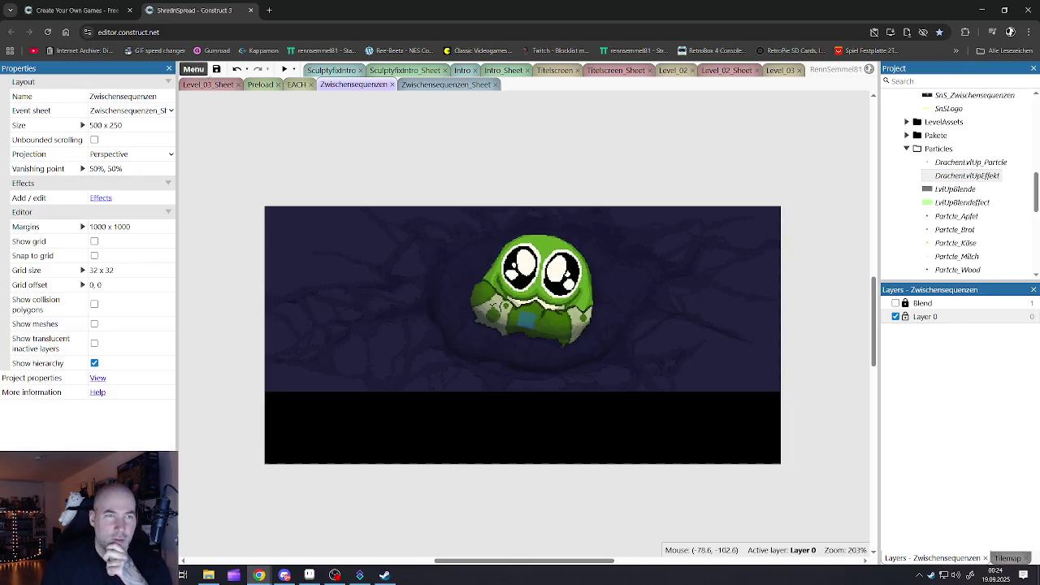
left_click(215, 69)
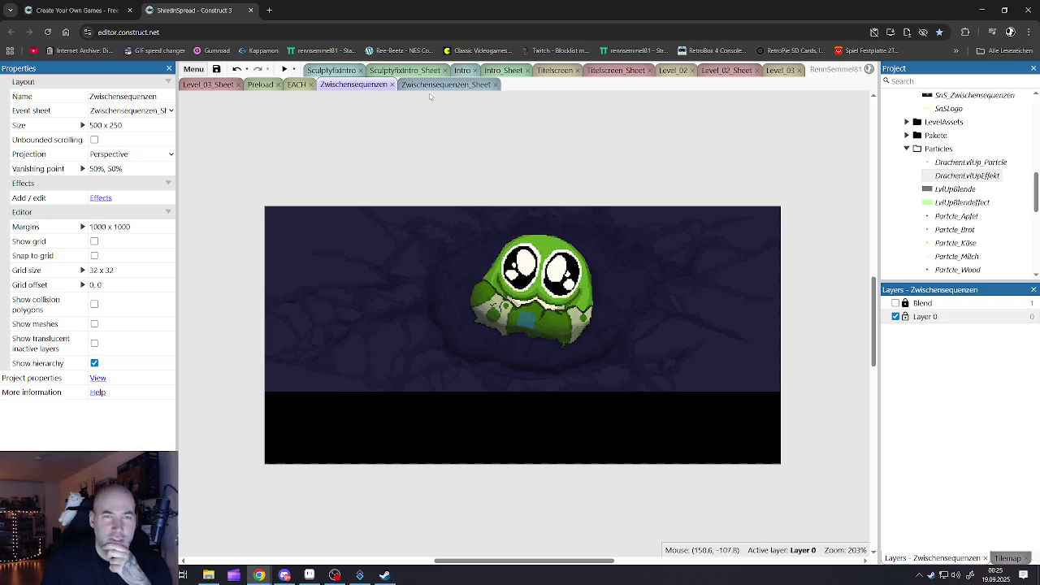
left_click(433, 86)
left_click(355, 86)
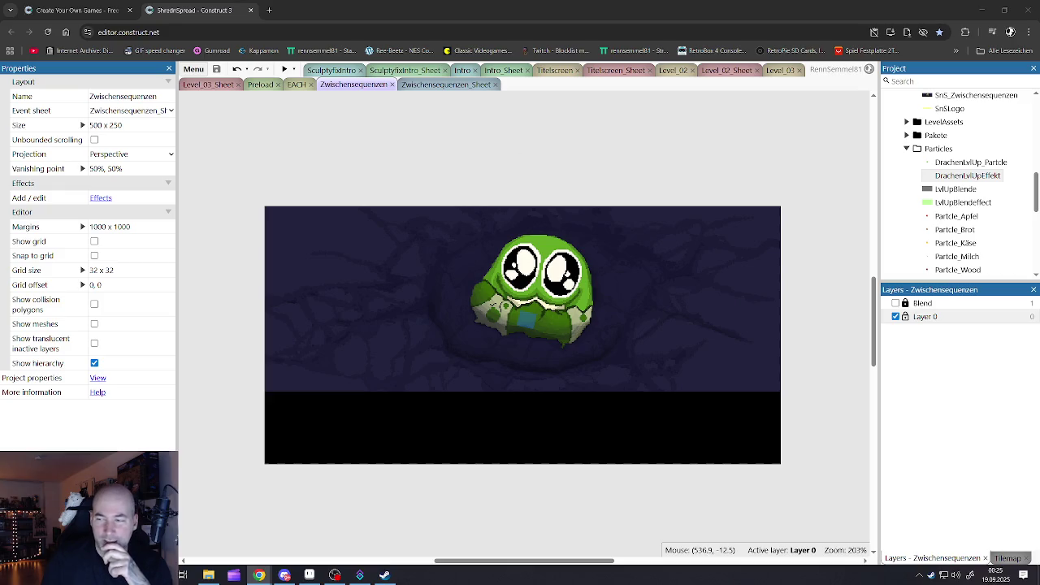
left_click(339, 71)
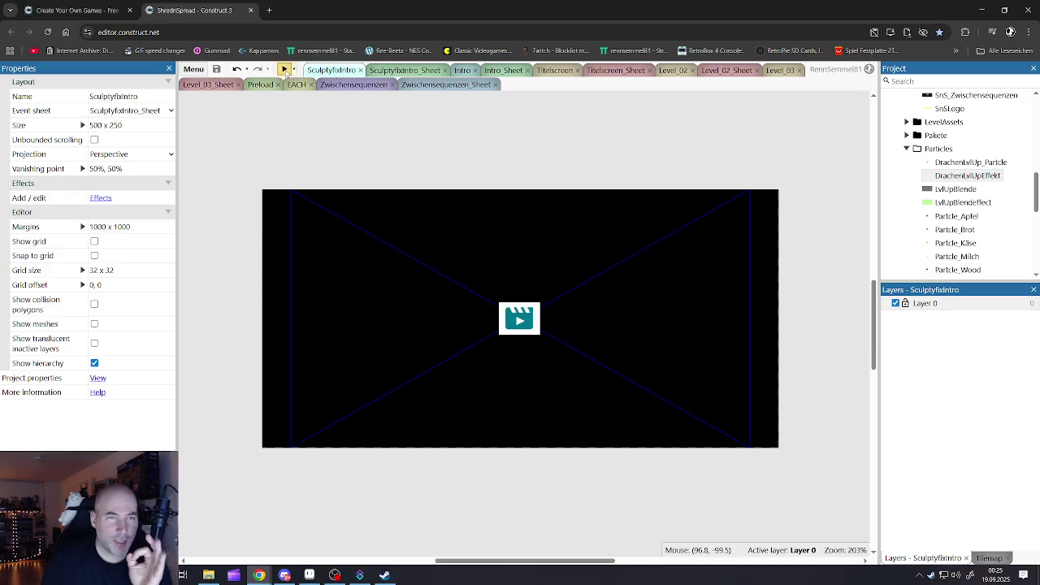
Start the preview, throw out the apple, banana, cheese and bread, and hatch the egg
left_click(285, 70)
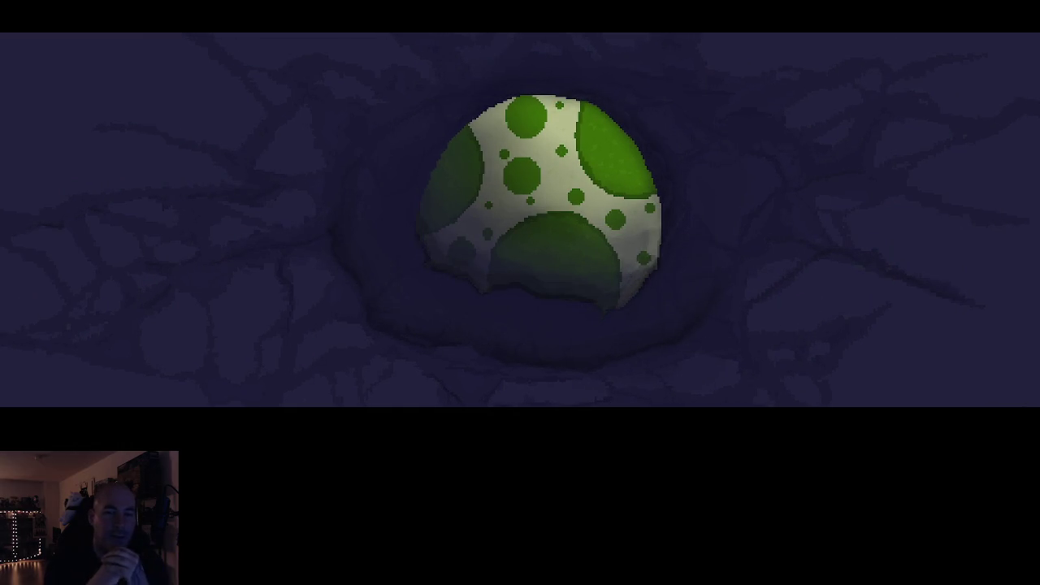
left_click(401, 522)
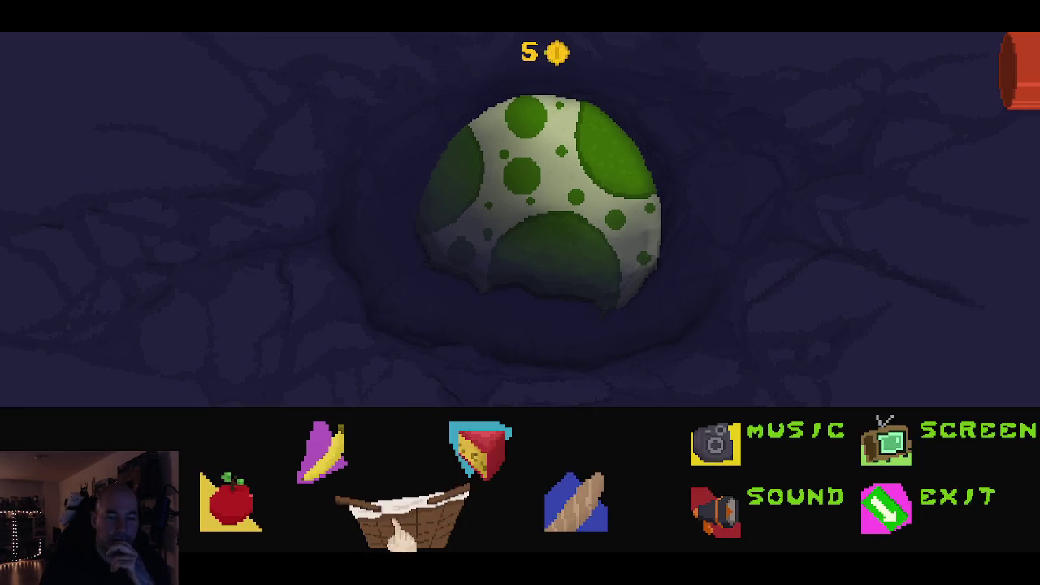
left_click(221, 528)
left_click(319, 445)
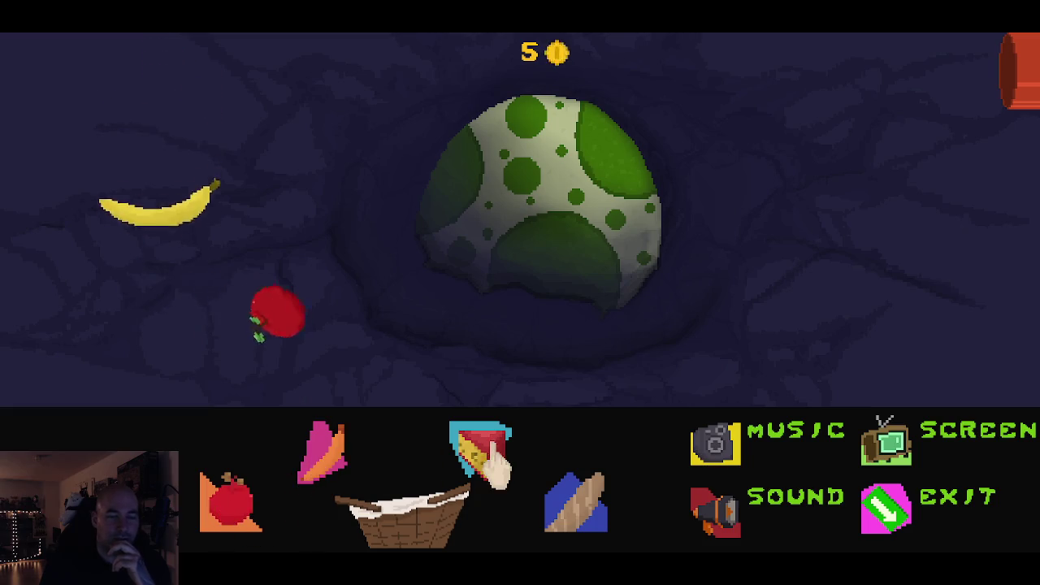
left_click(480, 449)
left_click(574, 500)
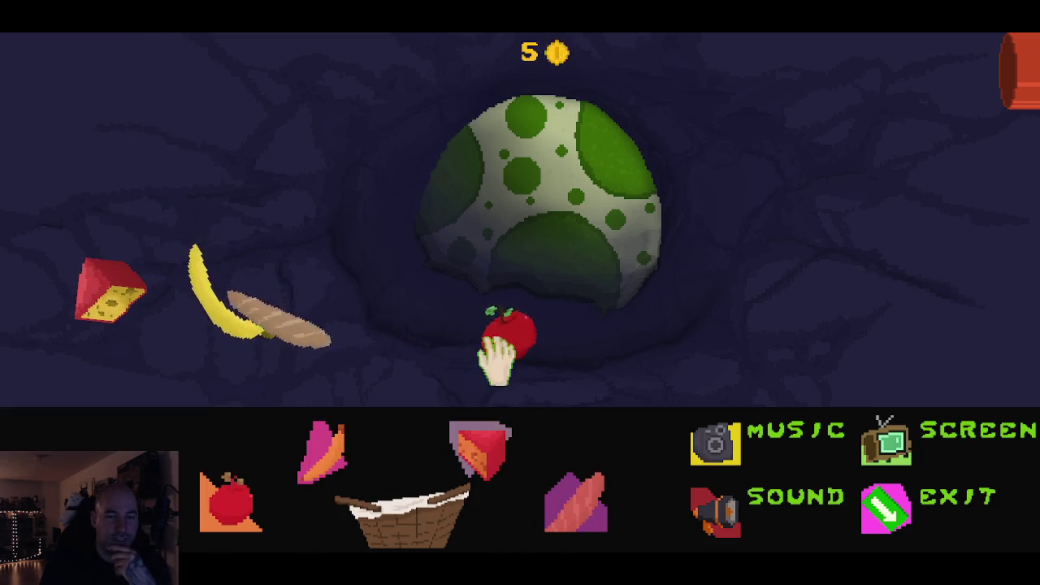
left_click_drag(498, 354, 271, 281)
left_click(535, 250)
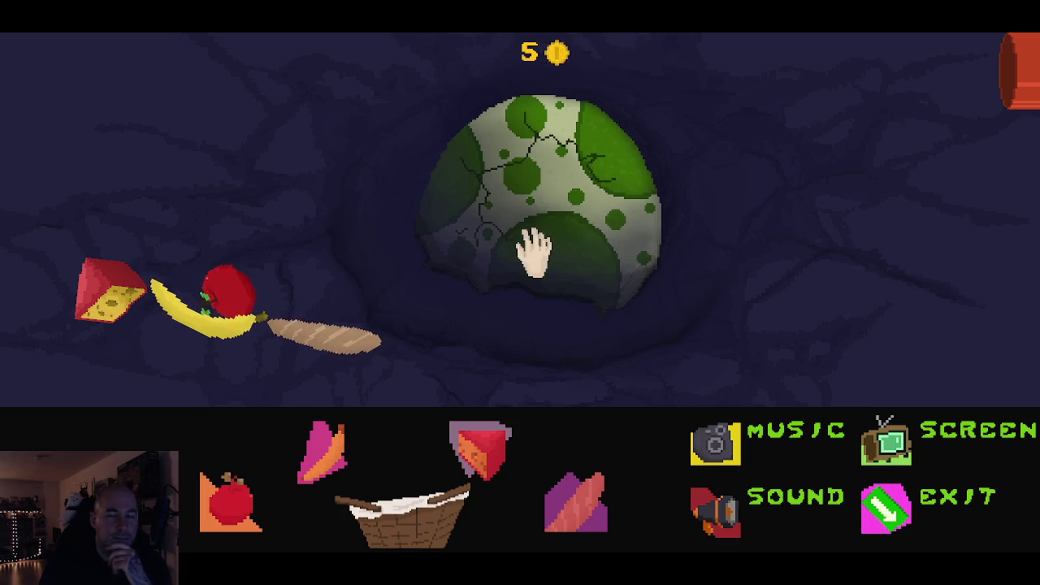
left_click(532, 252)
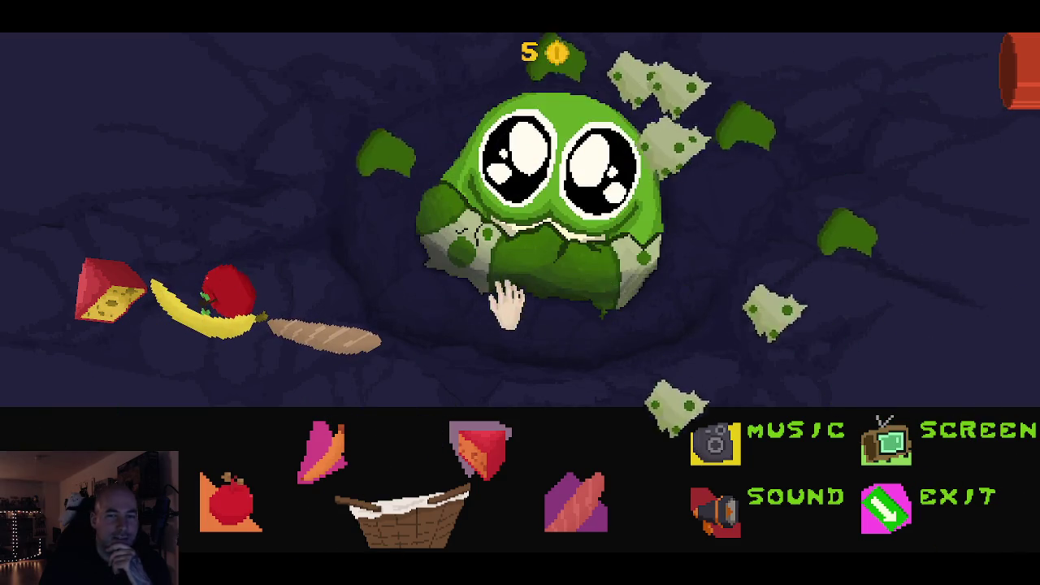
Feed the bread, apple, banana and cheese to the creature, then close the preview
mouse_move(329, 341)
left_mouse_down()
mouse_move(365, 360)
mouse_move(525, 204)
left_mouse_up()
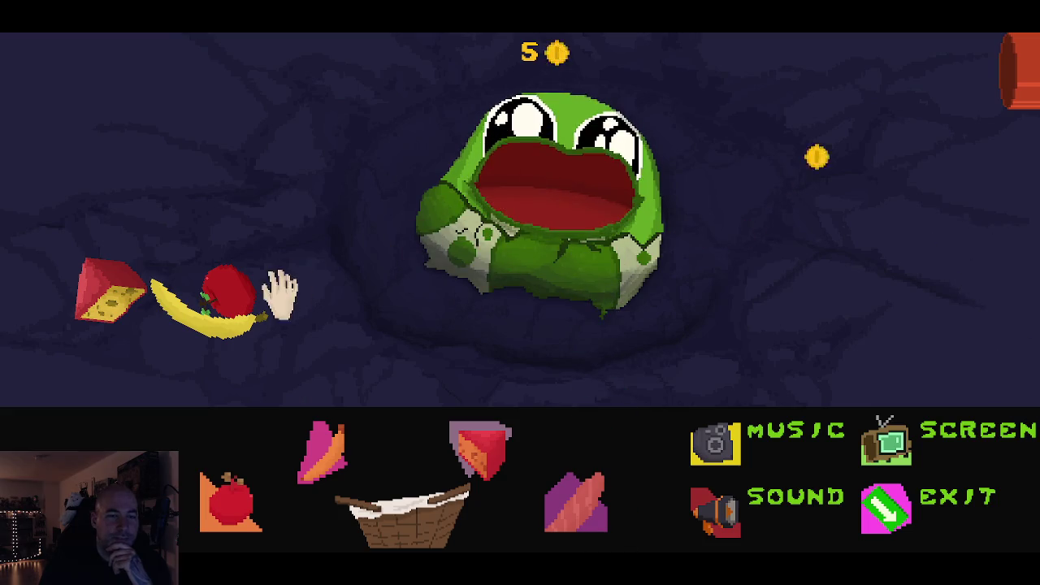
left_click_drag(228, 291, 543, 199)
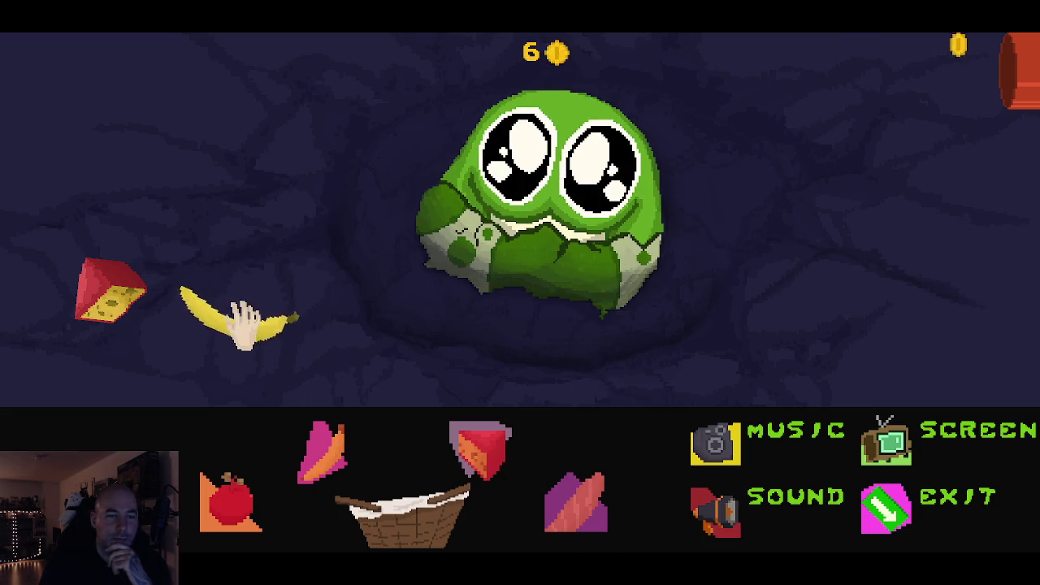
mouse_move(244, 326)
left_mouse_down()
mouse_move(230, 325)
mouse_move(541, 232)
mouse_move(564, 191)
left_mouse_up()
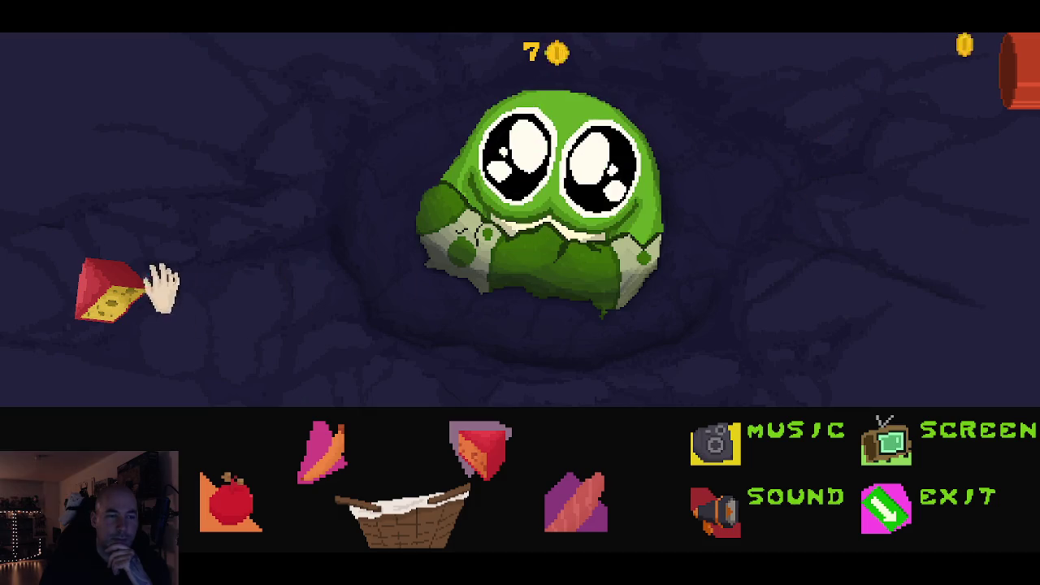
mouse_move(163, 289)
left_mouse_down()
mouse_move(255, 309)
mouse_move(558, 197)
left_mouse_up()
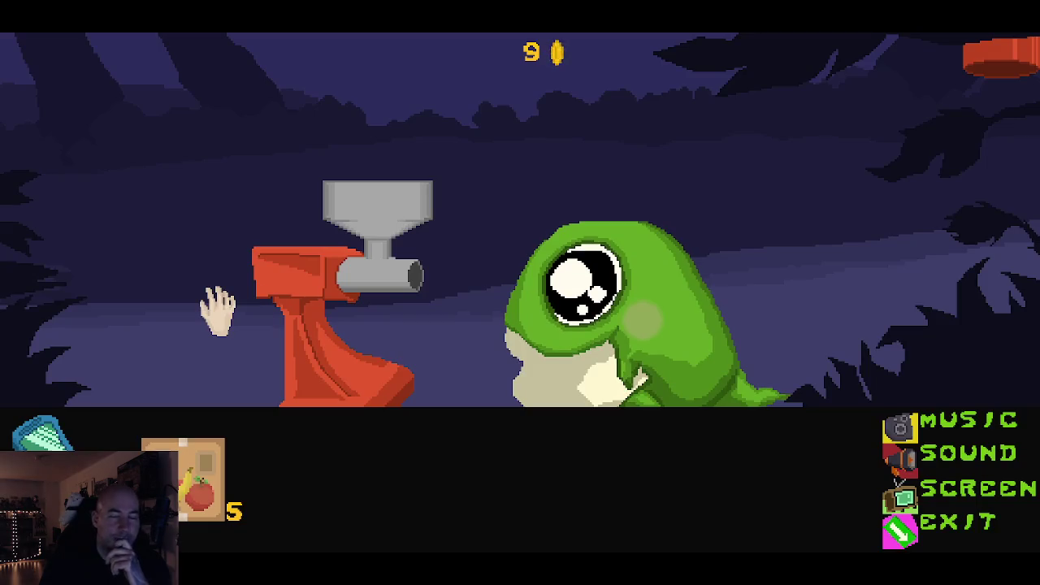
key("Escape")
key("ctrl+w")
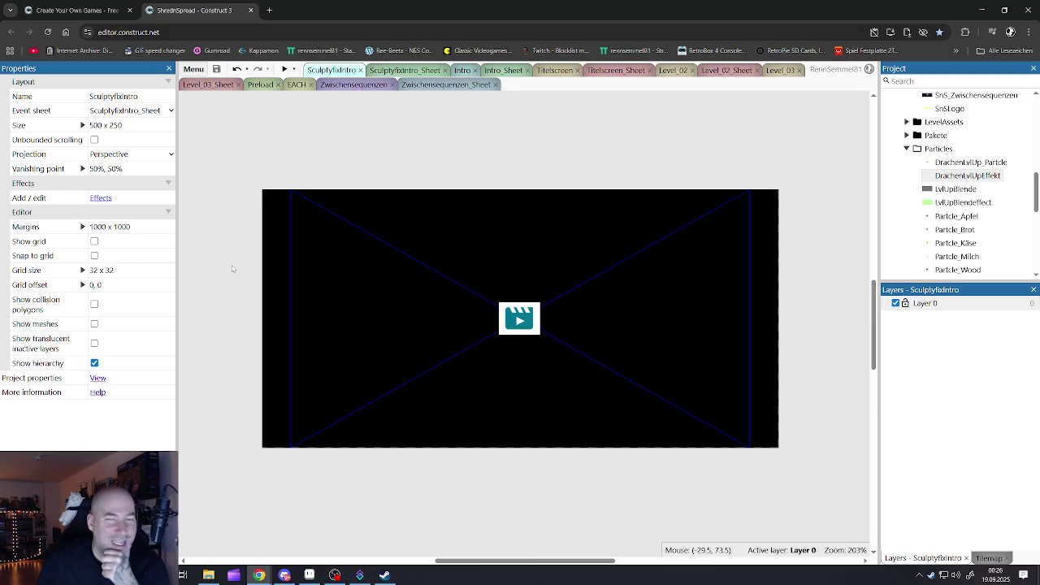
Switch to the Zwischensequenzen layout and launch a new game preview
left_click(363, 87)
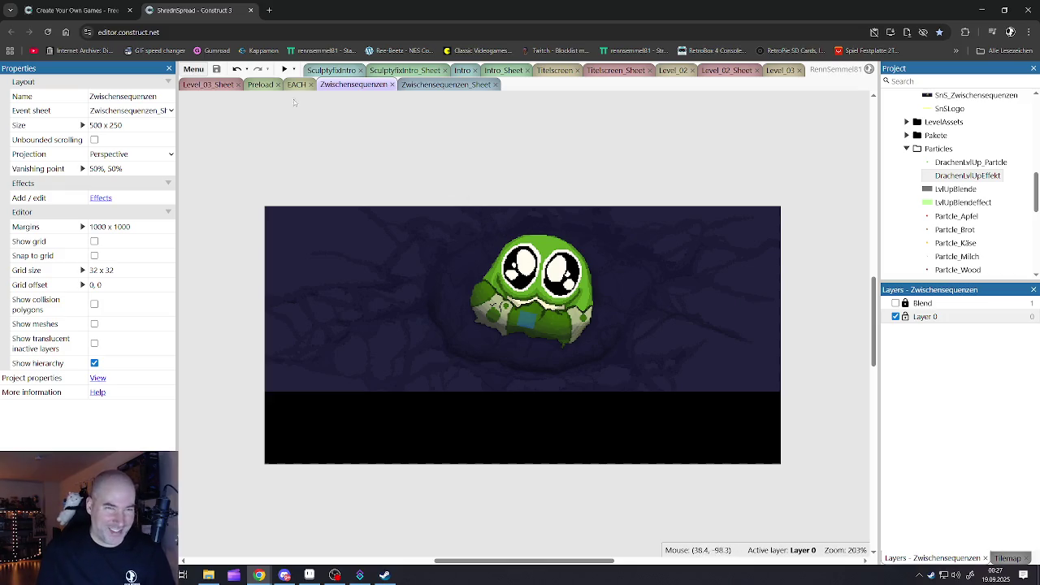
left_click(284, 69)
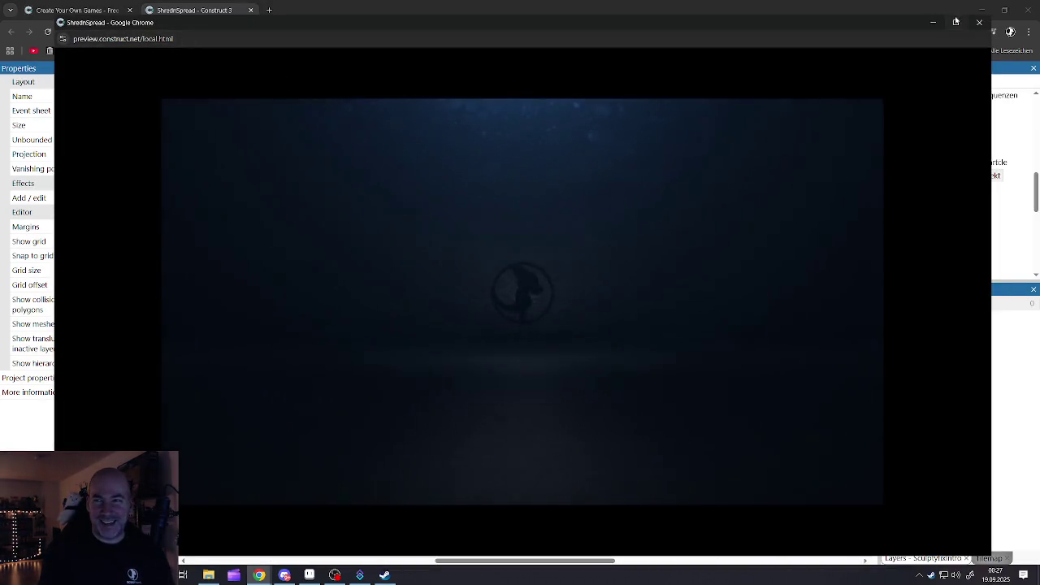
Maximize the game preview and tap the egg until it cracks open
left_click(956, 22)
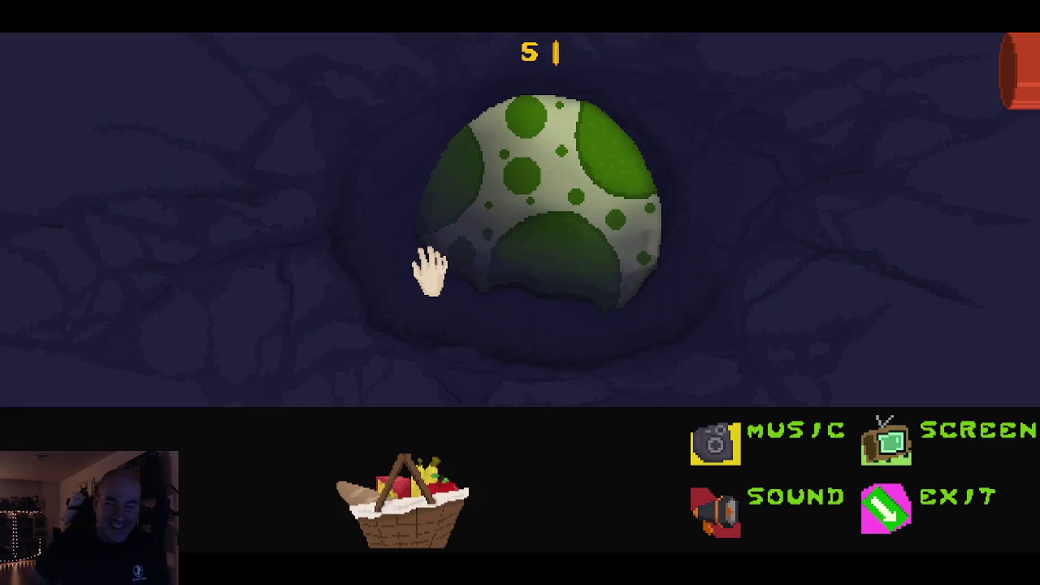
left_click(534, 235)
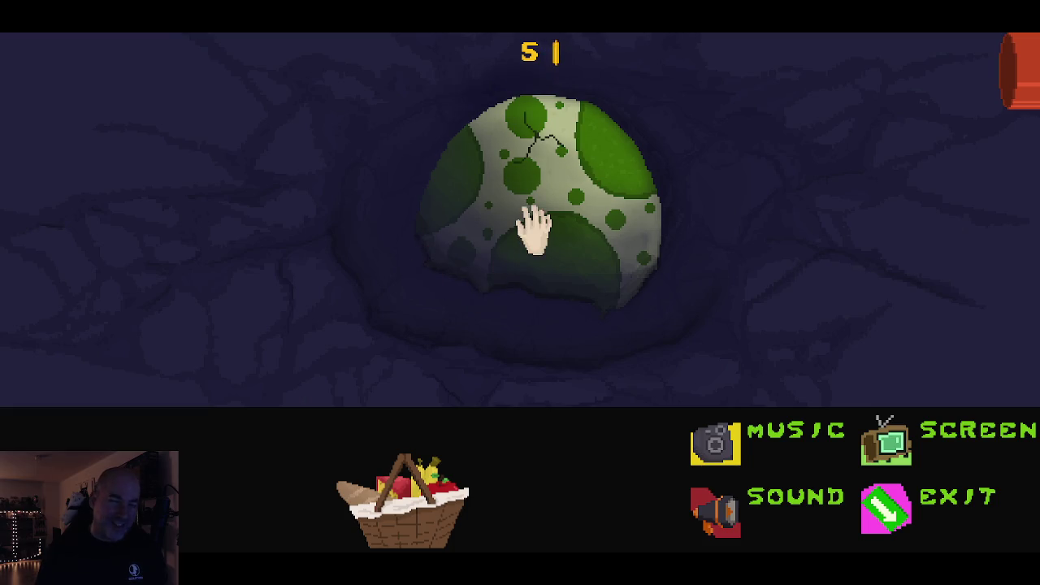
left_click(533, 232)
left_click(532, 232)
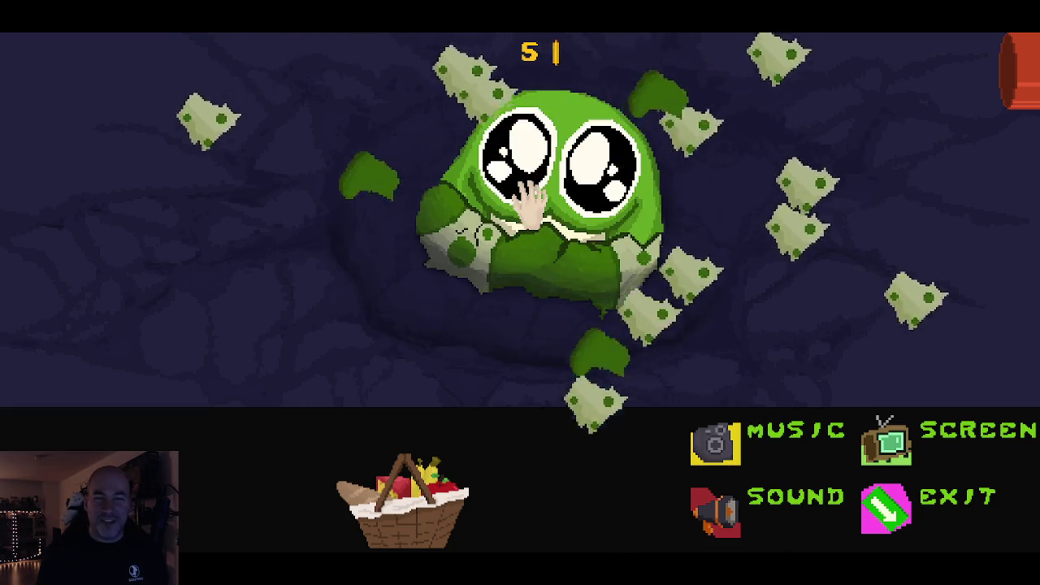
Open the food basket and toss the four food items out for the hatchling
left_click(427, 451)
left_click(248, 508)
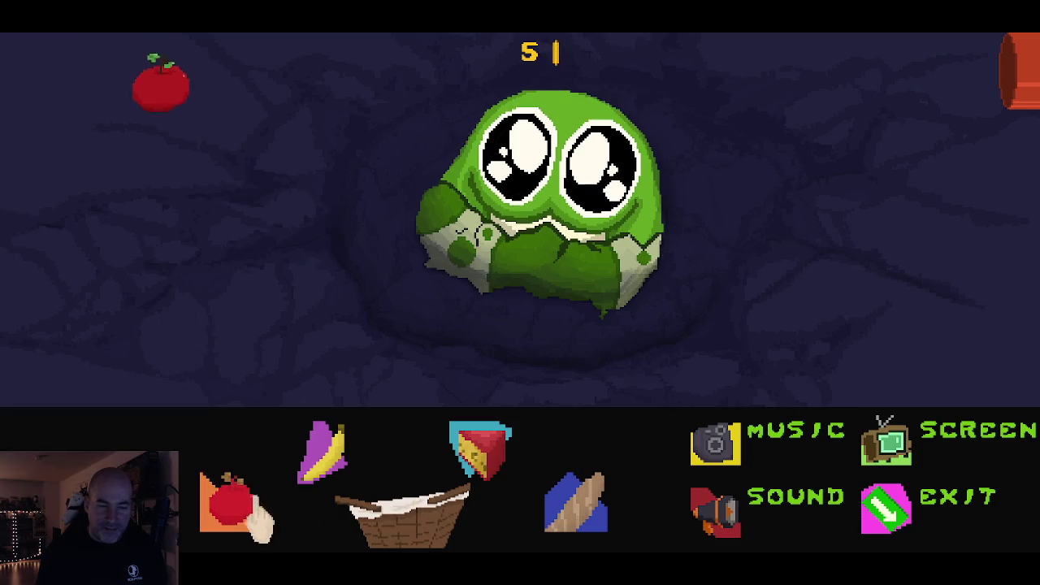
left_click(325, 455)
left_click(480, 455)
left_click(575, 513)
Feed the apple, banana and cheese to the creature by dragging them into its mouth
mouse_move(382, 325)
left_mouse_down()
mouse_move(437, 349)
mouse_move(493, 349)
mouse_move(532, 195)
left_mouse_up()
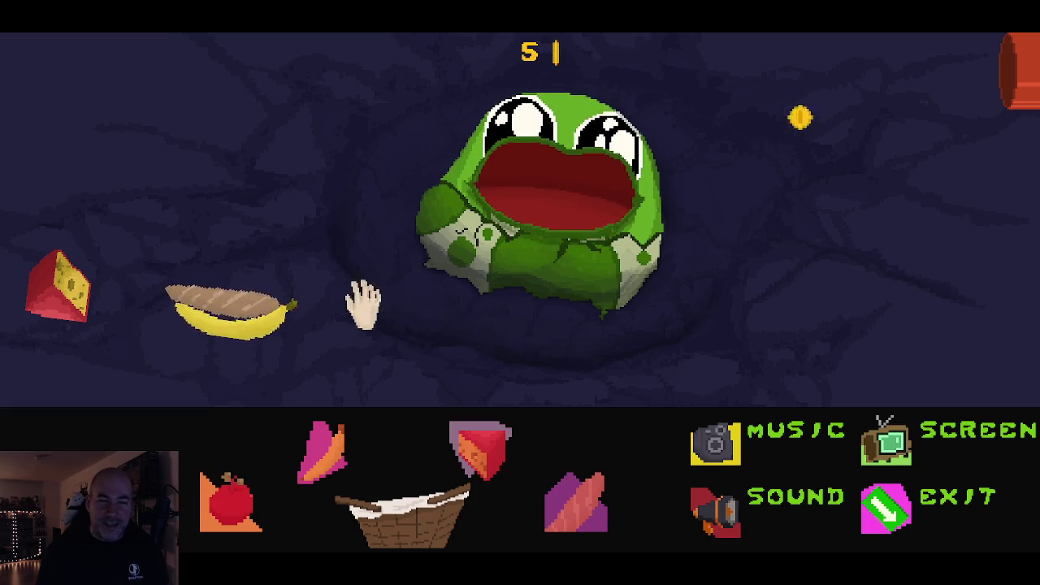
mouse_move(256, 302)
left_mouse_down()
mouse_move(360, 332)
mouse_move(577, 192)
left_mouse_up()
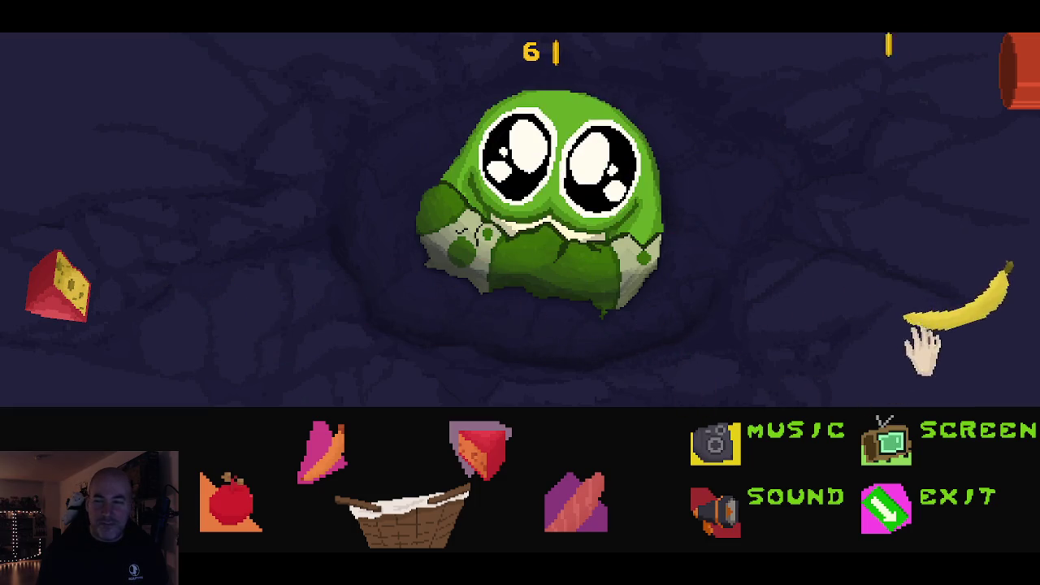
mouse_move(946, 323)
left_mouse_down()
mouse_move(837, 335)
mouse_move(606, 218)
left_mouse_up()
mouse_move(65, 309)
left_mouse_down()
mouse_move(260, 344)
mouse_move(541, 204)
left_mouse_up()
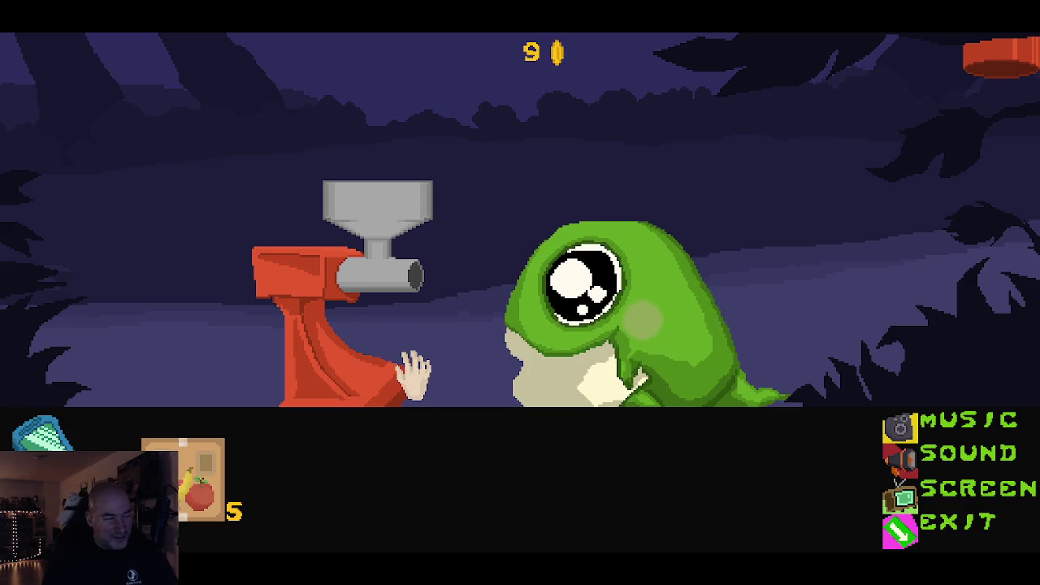
Exit the game preview to return to the editor's SculptyfixIntro layout
left_click(916, 545)
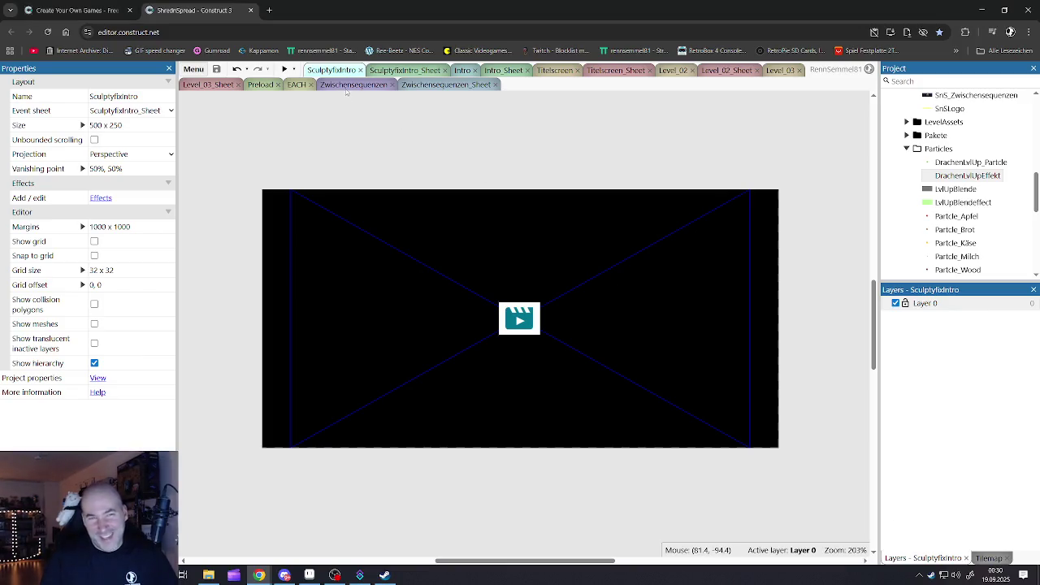
Switch to the Zwischensequenzen layout and choose Project > Save as single file
left_click(350, 85)
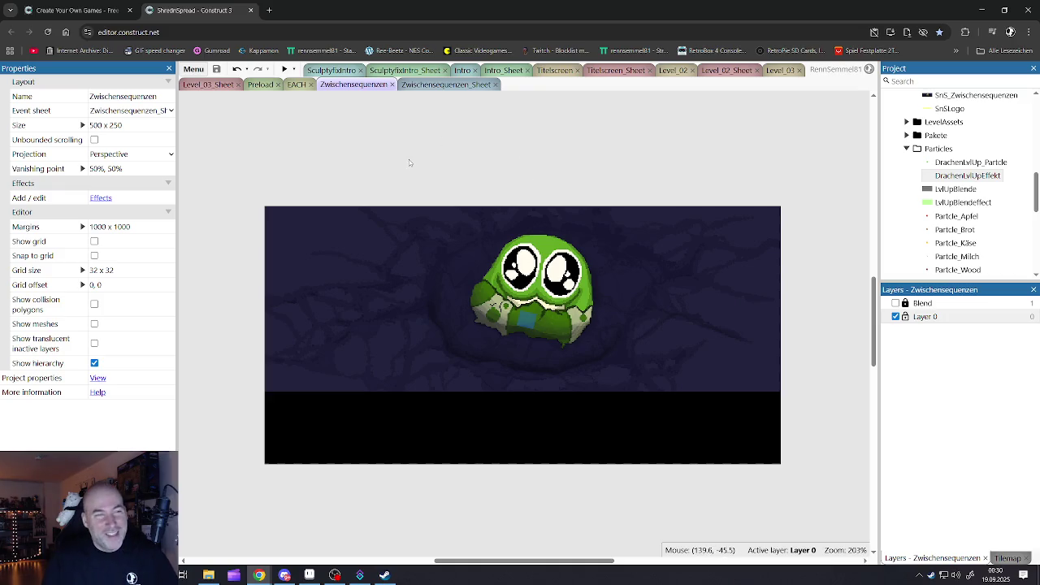
left_click(194, 69)
mouse_move(220, 90)
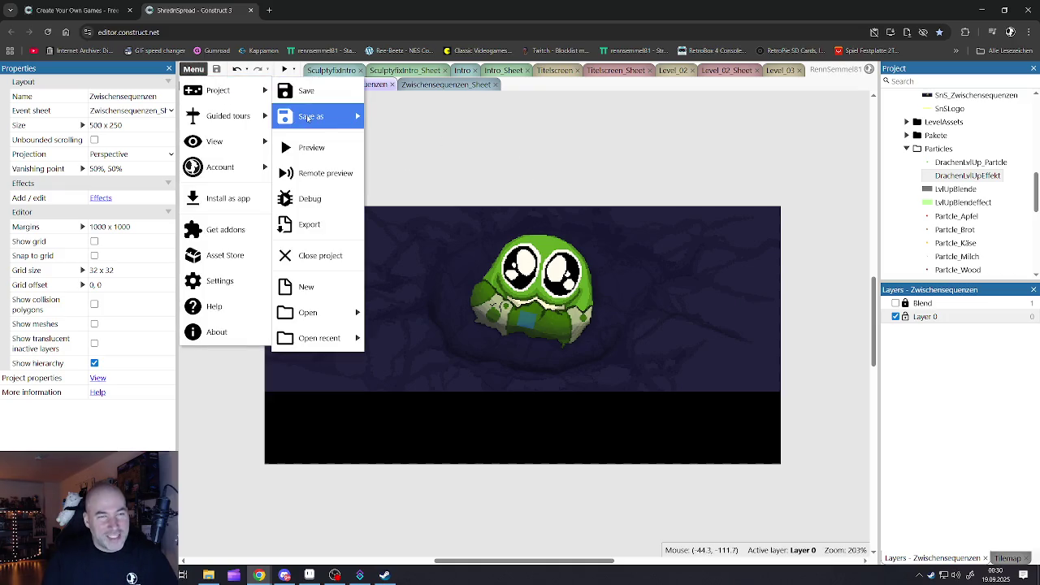
mouse_move(310, 118)
left_click(425, 152)
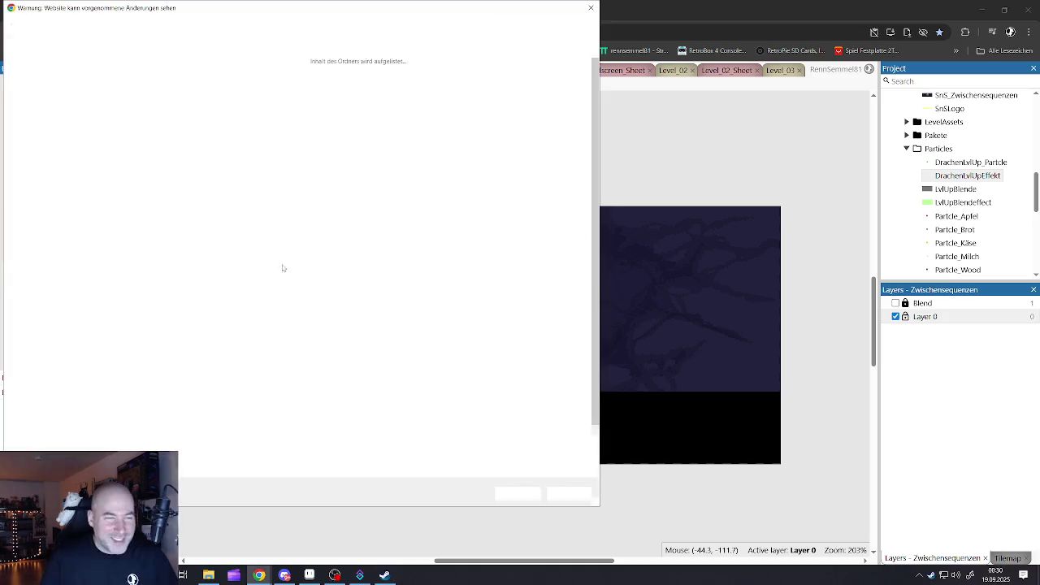
Save the project as ShredNSpread_35.c3p in E:\2025\Entwicklung 2025\ShredNSpread
left_click(46, 291)
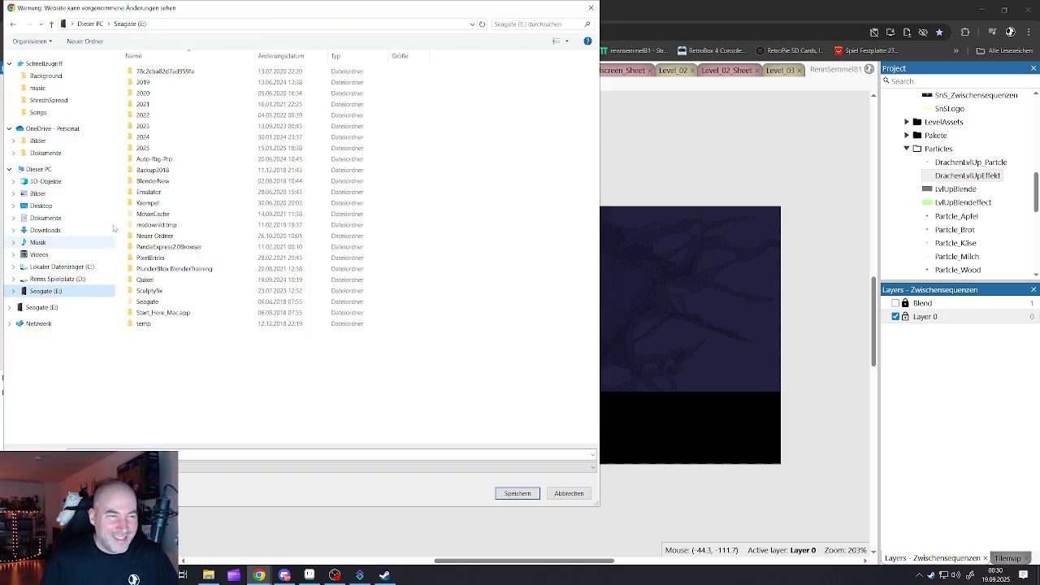
double_click(145, 148)
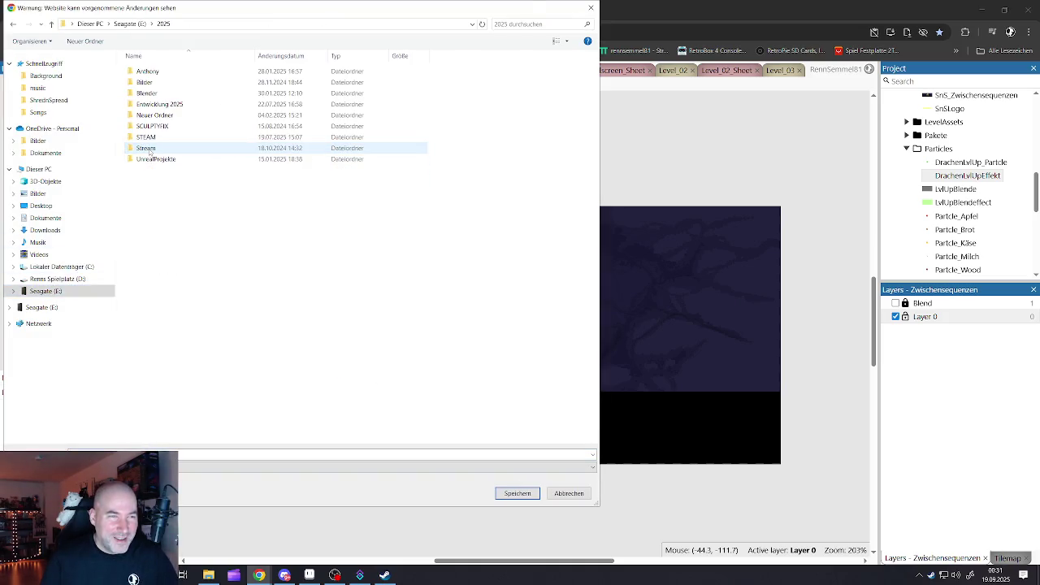
double_click(156, 104)
double_click(160, 150)
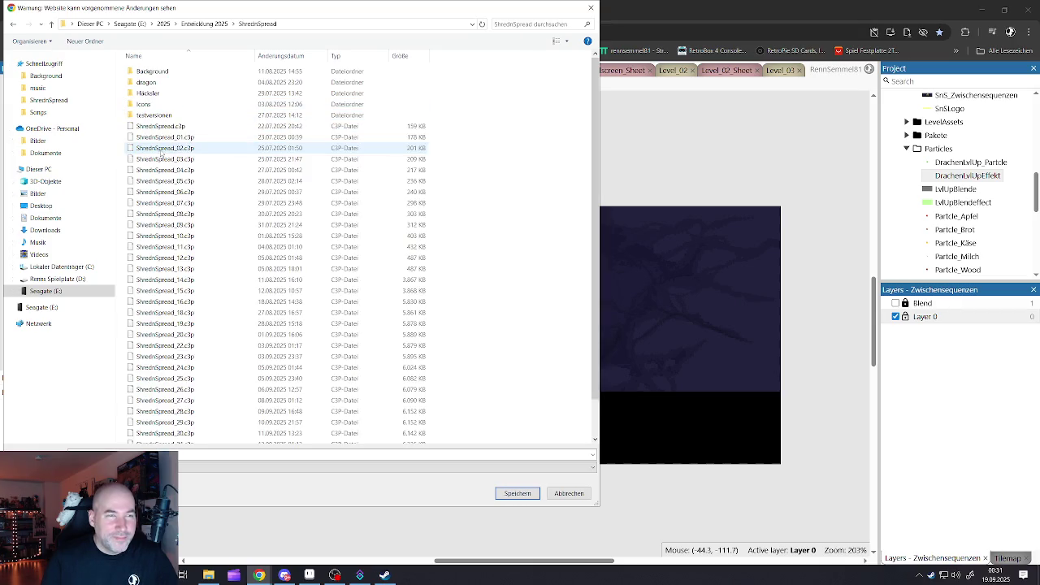
scroll(169, 374, "down", 3)
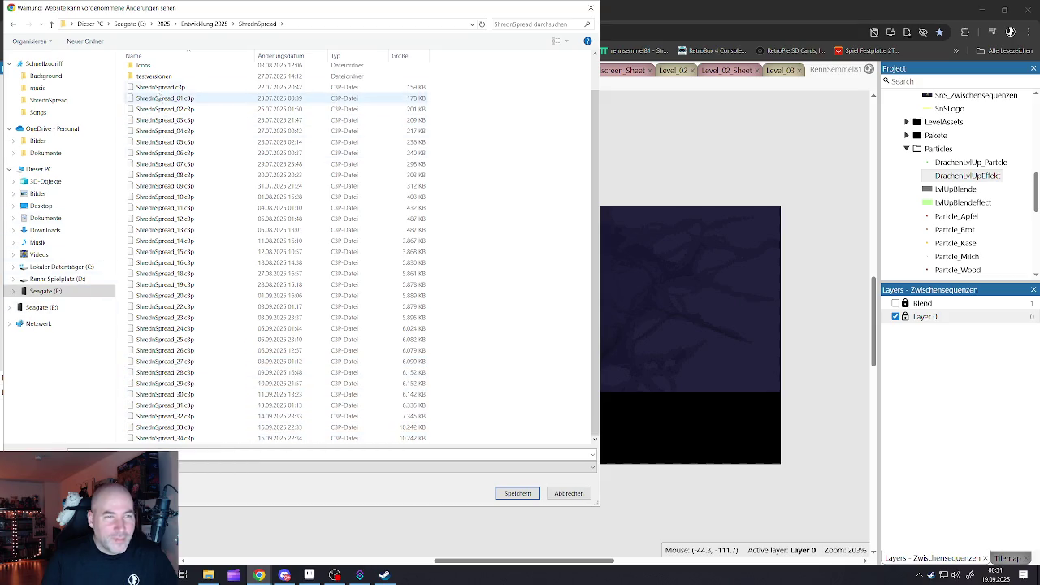
left_click(165, 438)
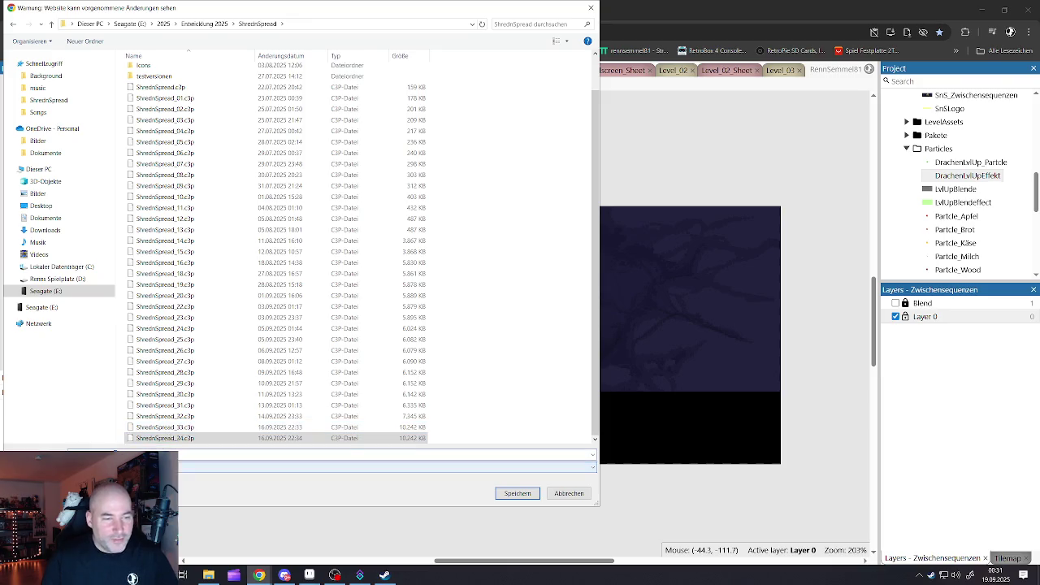
left_click(517, 493)
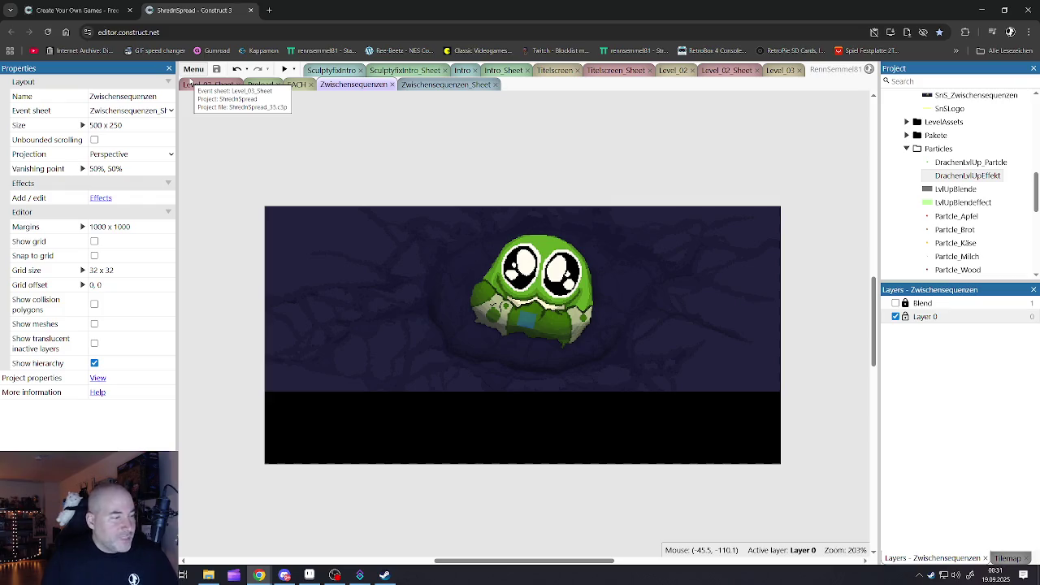
Cloud-save the project as ShrednSpread_35.c3p with Google Drive as the storage service
left_click(195, 70)
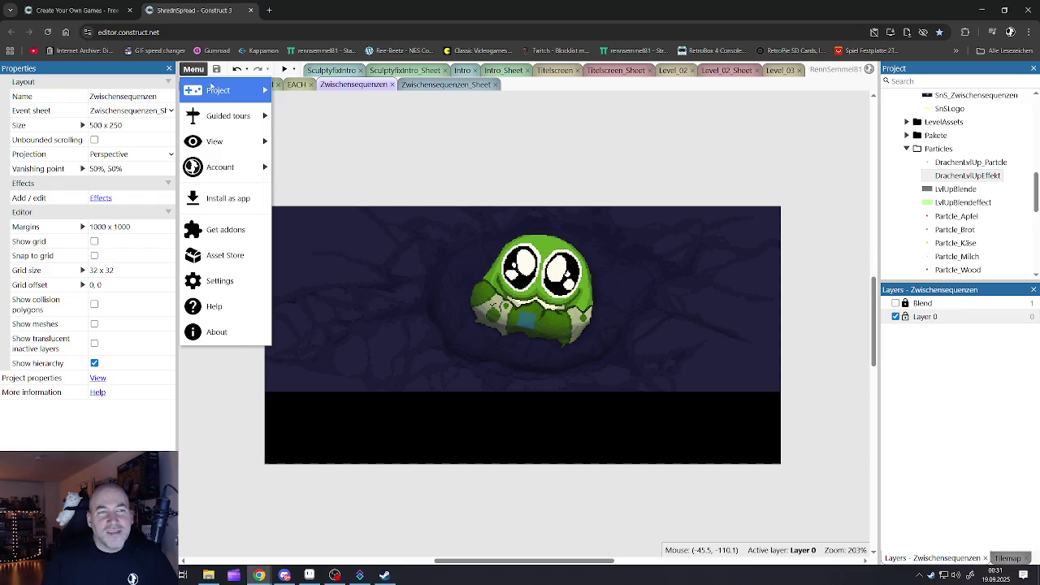
mouse_move(213, 88)
mouse_move(338, 117)
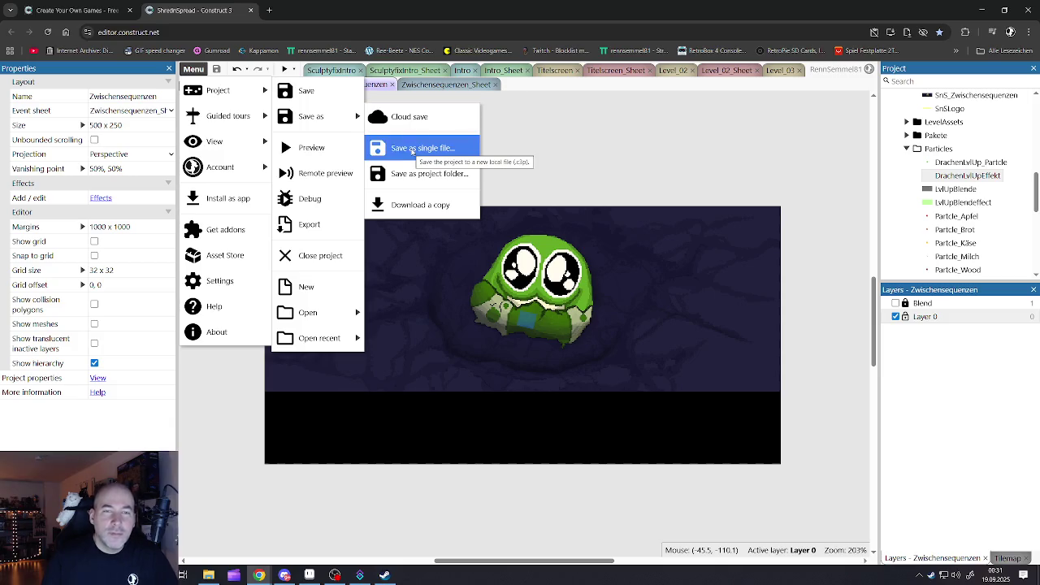
left_click(408, 118)
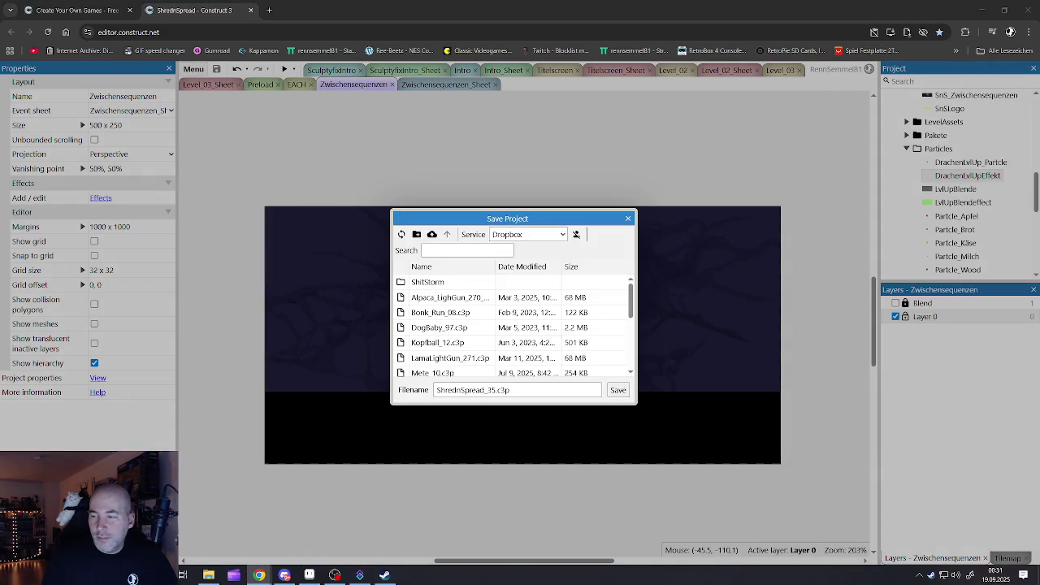
left_click(473, 389)
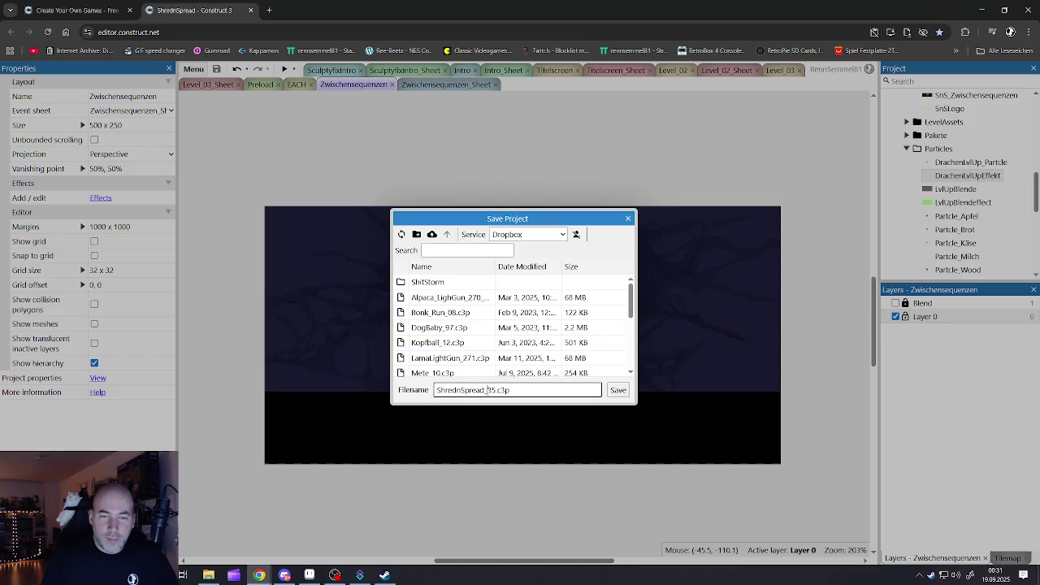
left_click_drag(496, 390, 492, 390)
left_click(564, 236)
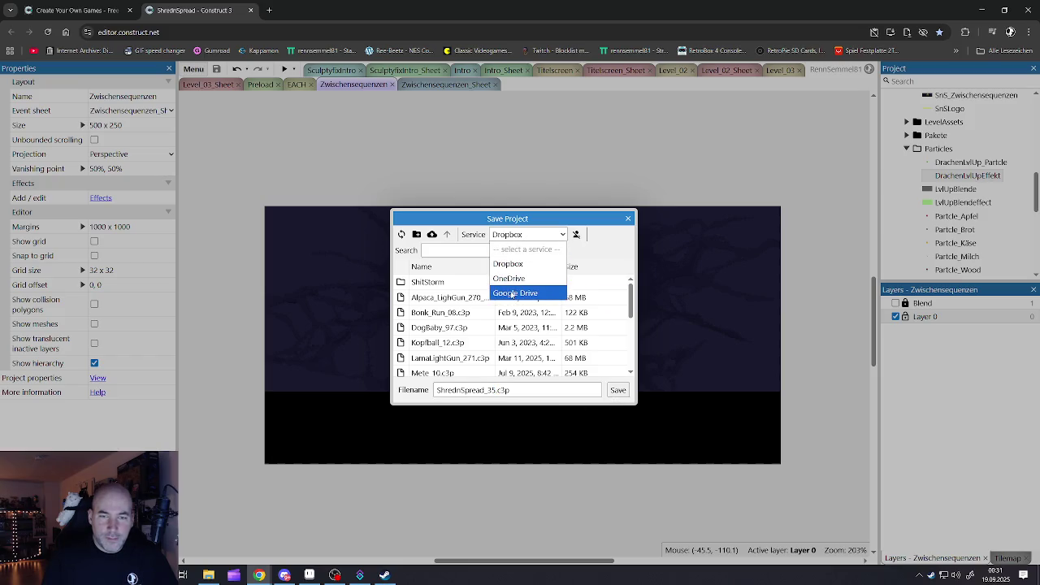
left_click(515, 293)
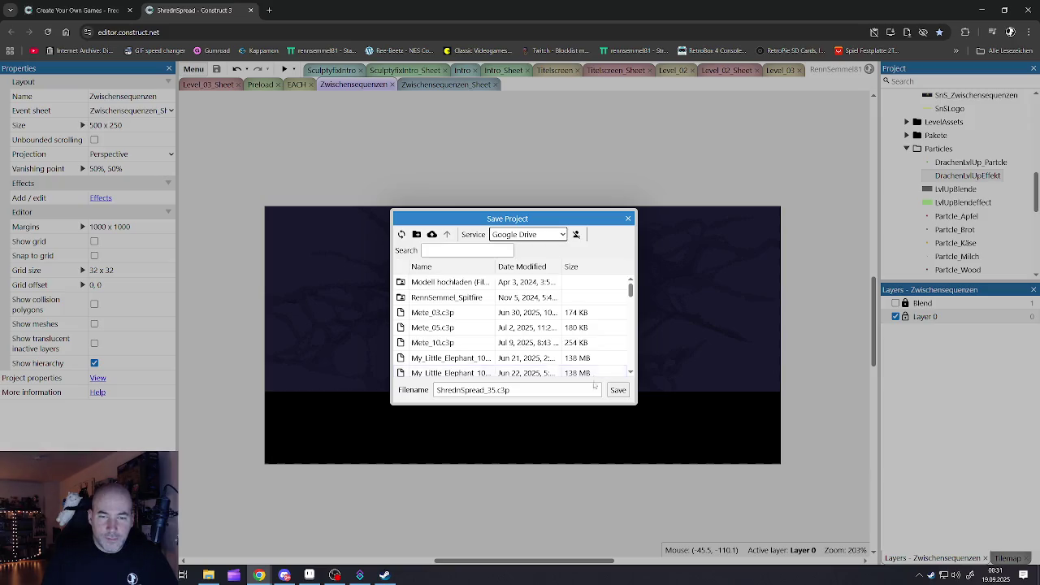
left_click(618, 391)
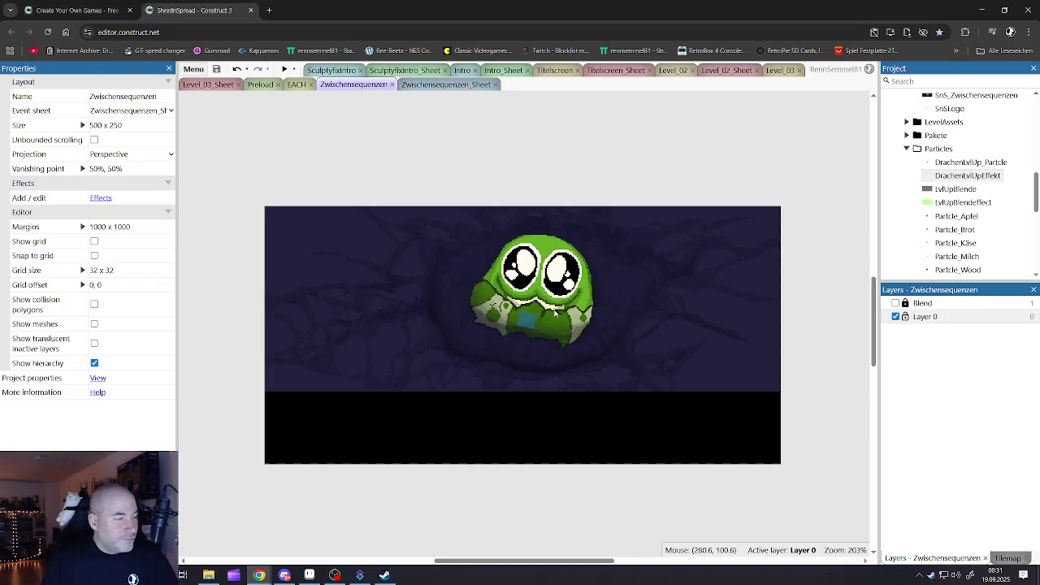